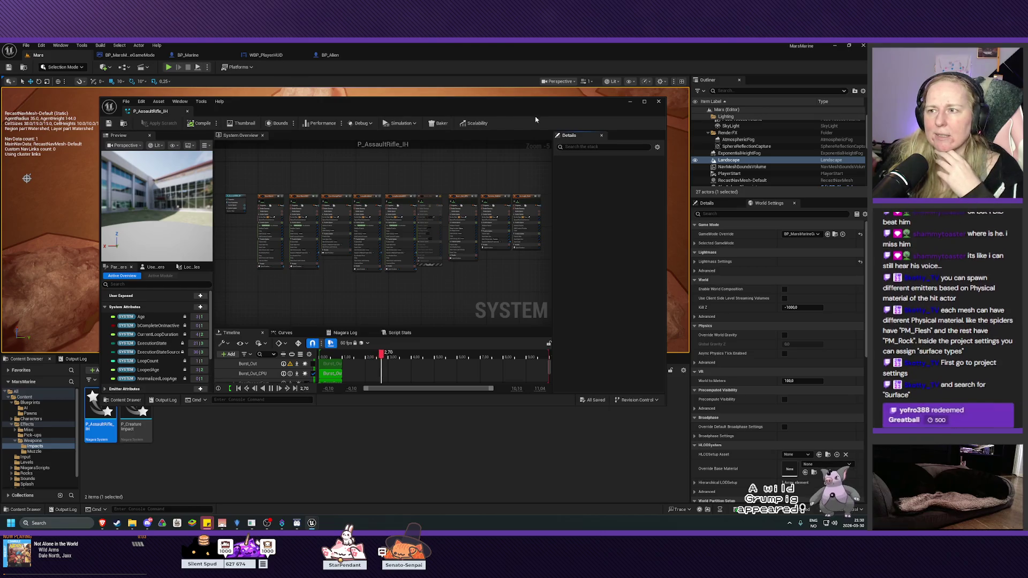
Step: Close the P_AssaultRifle_IH Niagara editor, inspect P_CreatureImpact, then close its editor too
{"action": "left_click", "coordinate": [658, 101]}
{"action": "double_click", "coordinate": [129, 423]}
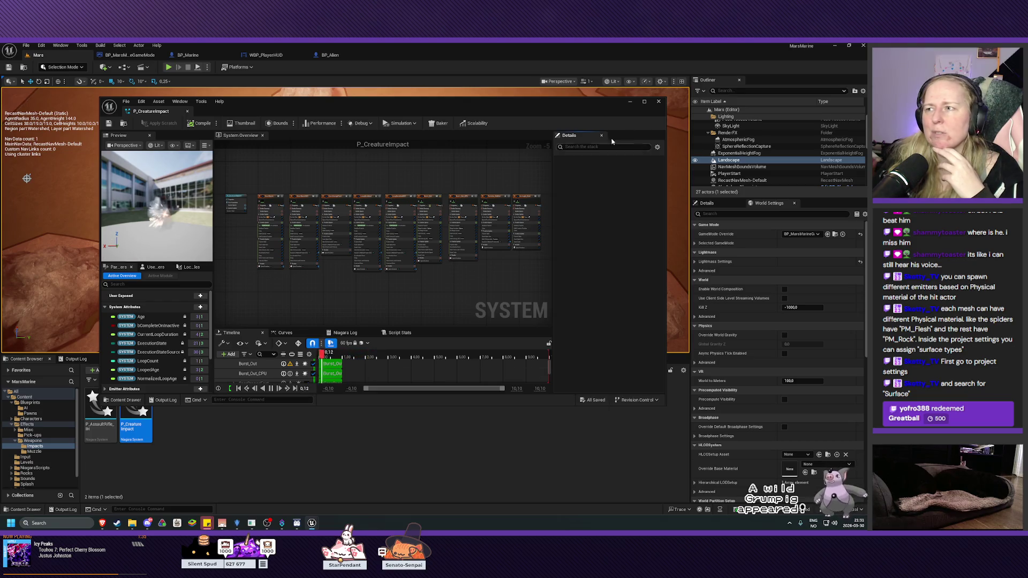
{"action": "left_click", "coordinate": [235, 451]}
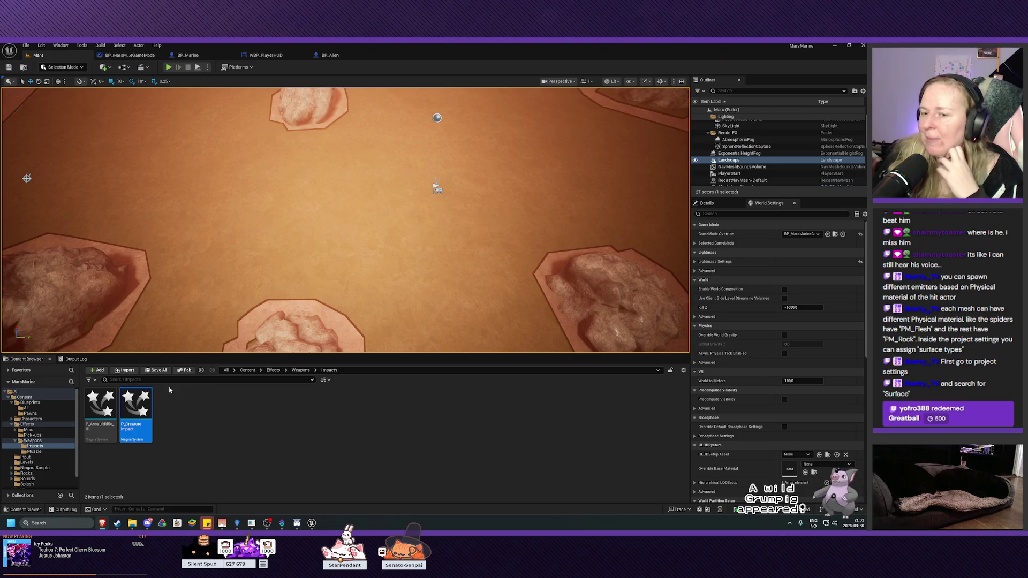
Step: Glance at the Muzzle effects folder, return to Impacts, and open Edit > Project Settings
{"action": "mouse_move", "coordinate": [142, 413]}
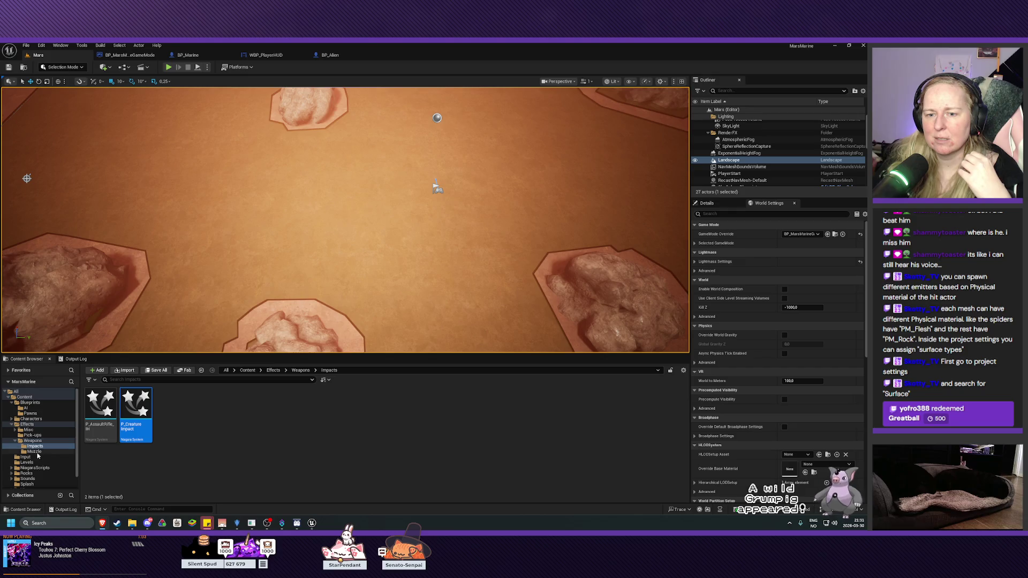
{"action": "left_click", "coordinate": [32, 452]}
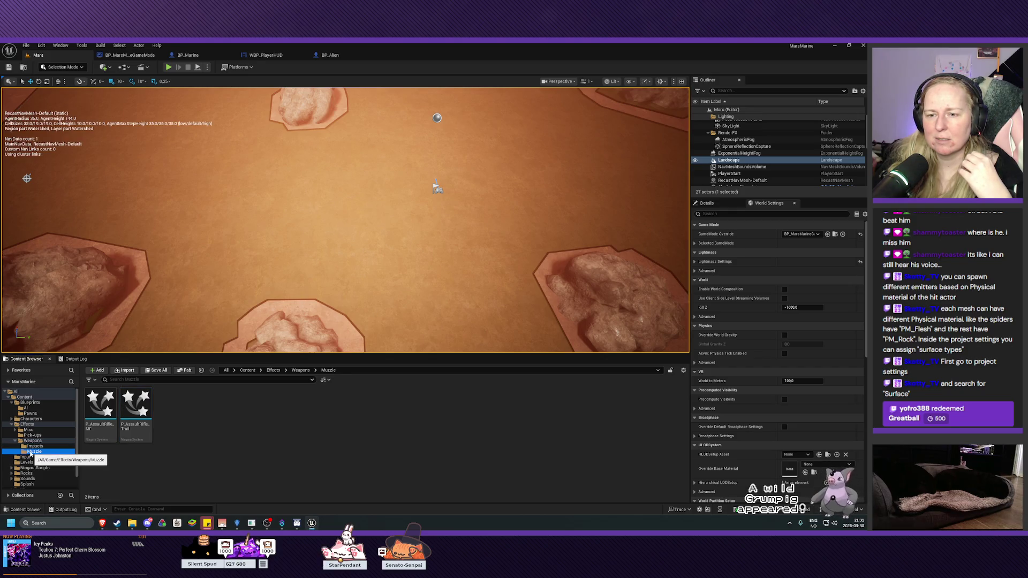
{"action": "left_click", "coordinate": [33, 446]}
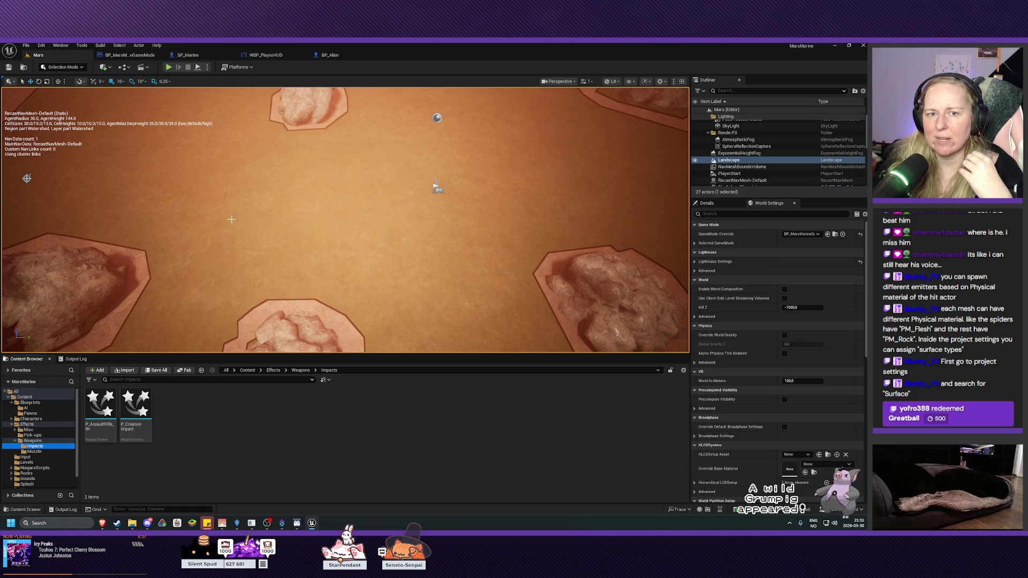
{"action": "left_click", "coordinate": [25, 45]}
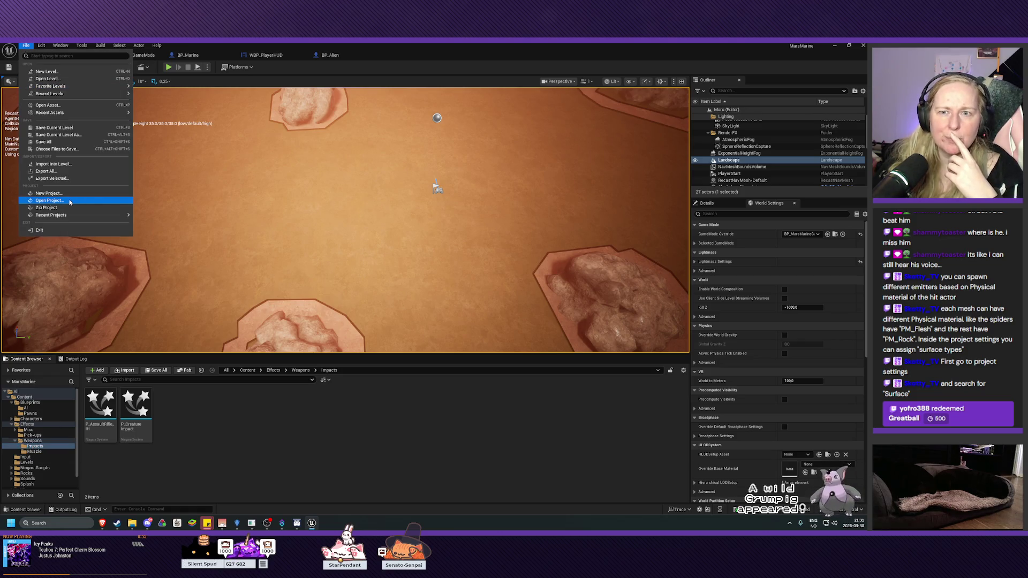
{"action": "mouse_move", "coordinate": [41, 46]}
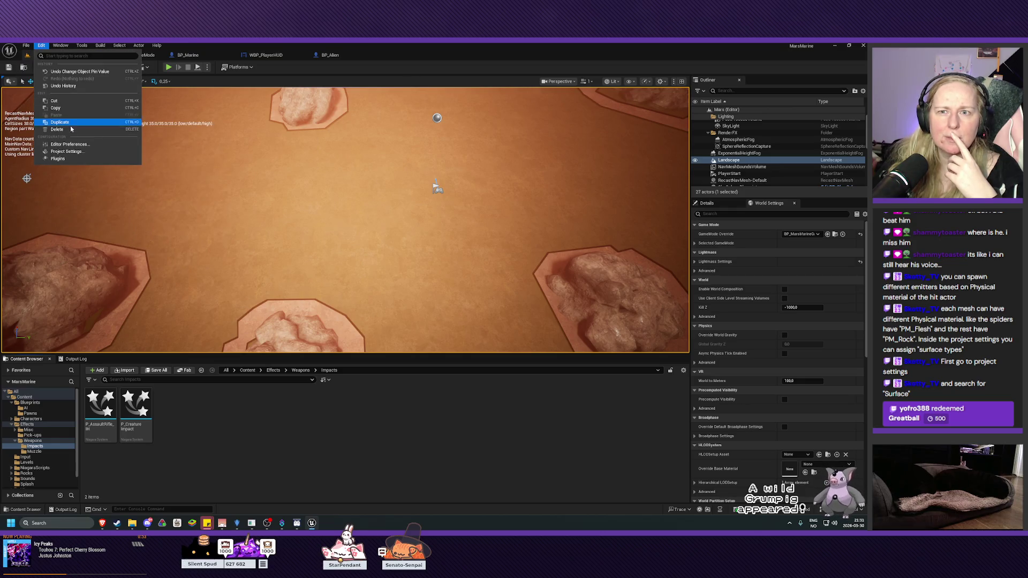
{"action": "left_click", "coordinate": [65, 151]}
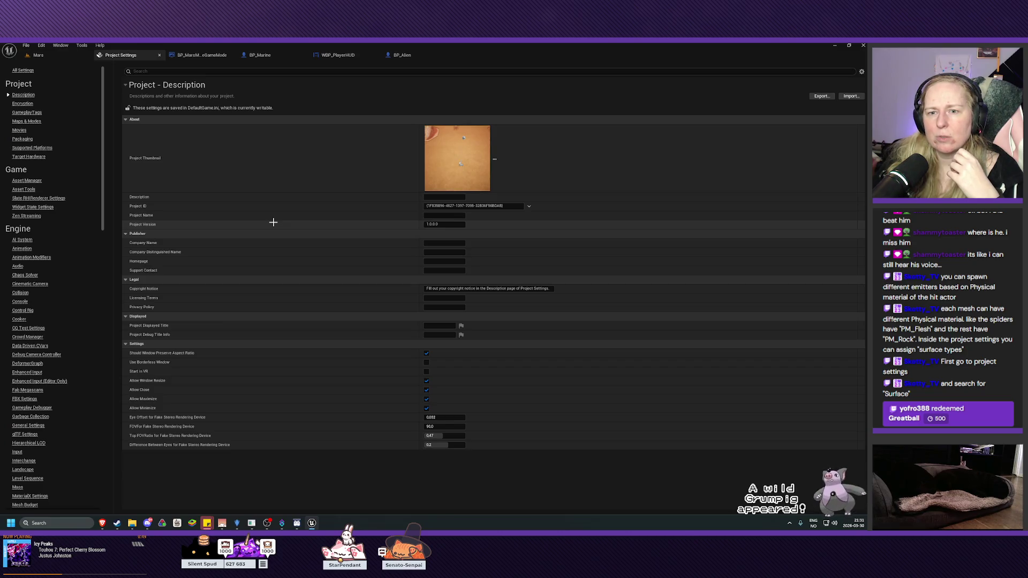
Step: Search settings for 'surface', name SurfaceType1 Rock and SurfaceType2 Flesh, then return to Mars
{"action": "left_click", "coordinate": [181, 71]}
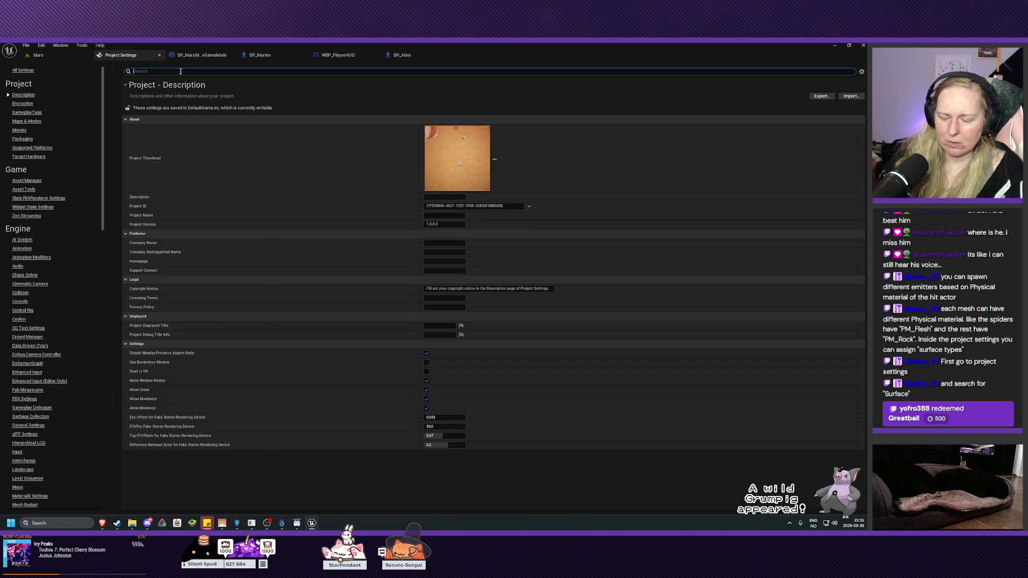
{"action": "type", "text": "surface"}
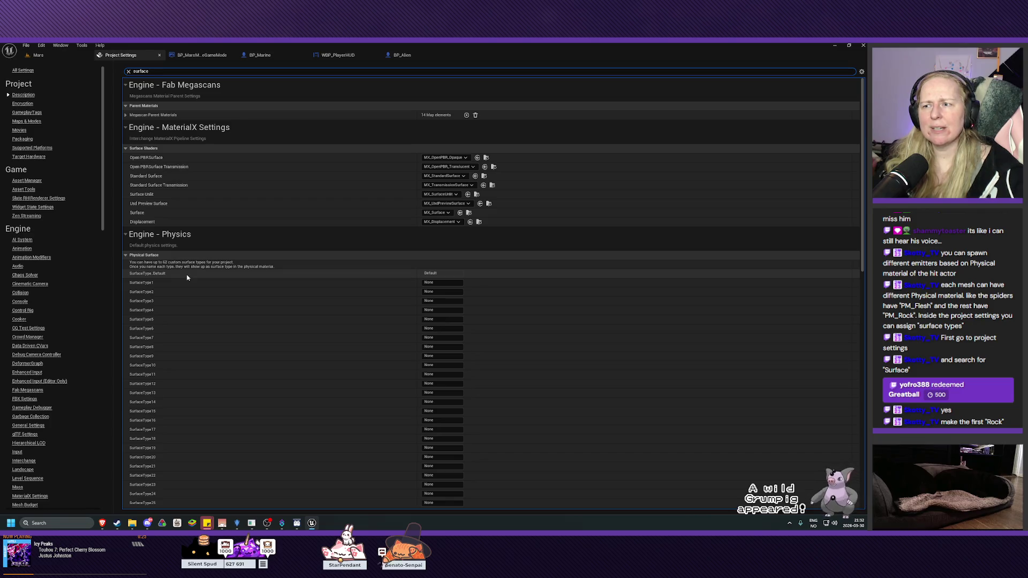
{"action": "left_click", "coordinate": [322, 278]}
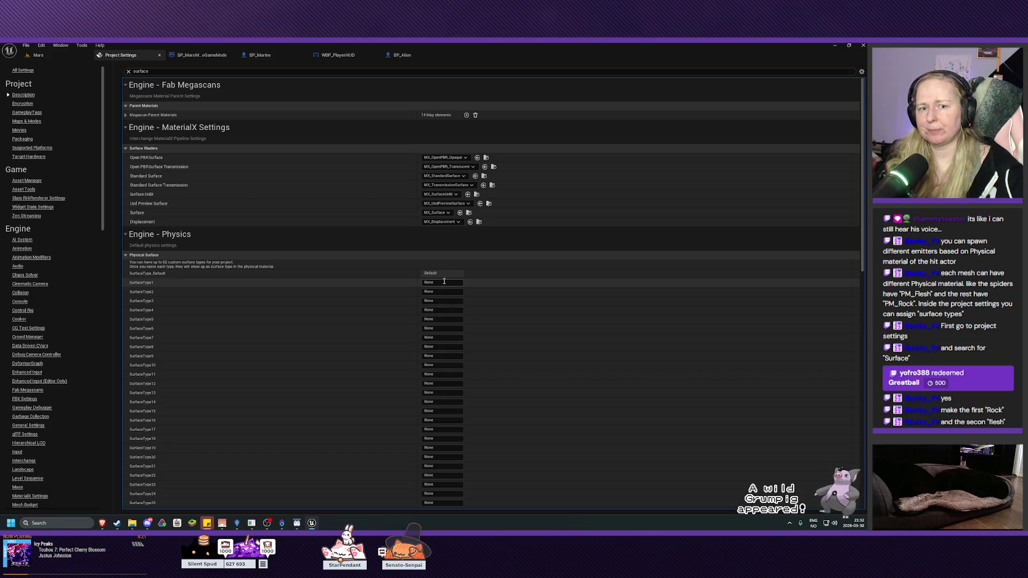
{"action": "type", "text": "Rock"}
{"action": "key", "text": "Tab"}
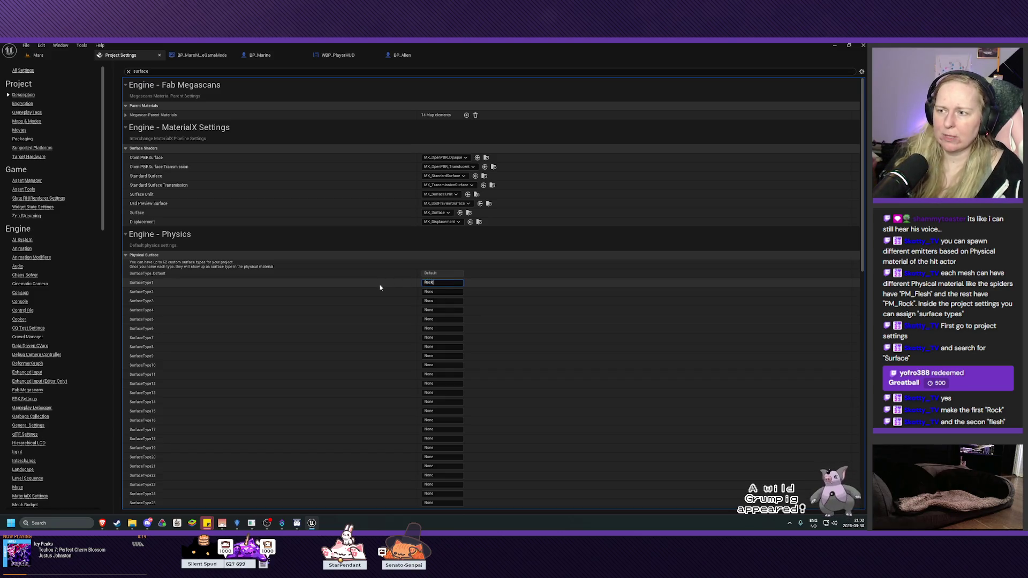
{"action": "type", "text": "Flesh"}
{"action": "key", "text": "Return"}
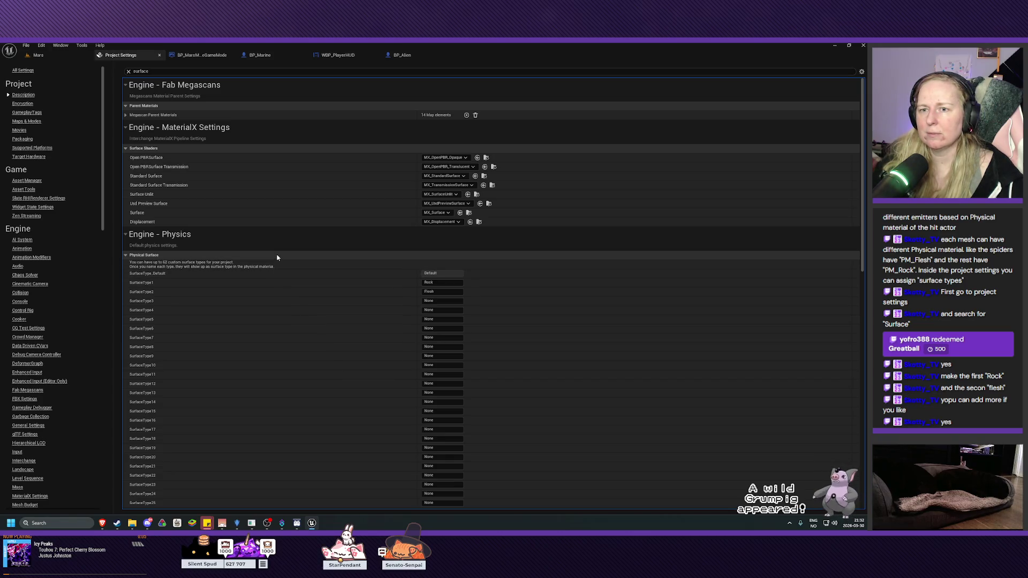
{"action": "left_click", "coordinate": [128, 71]}
{"action": "left_click", "coordinate": [38, 54]}
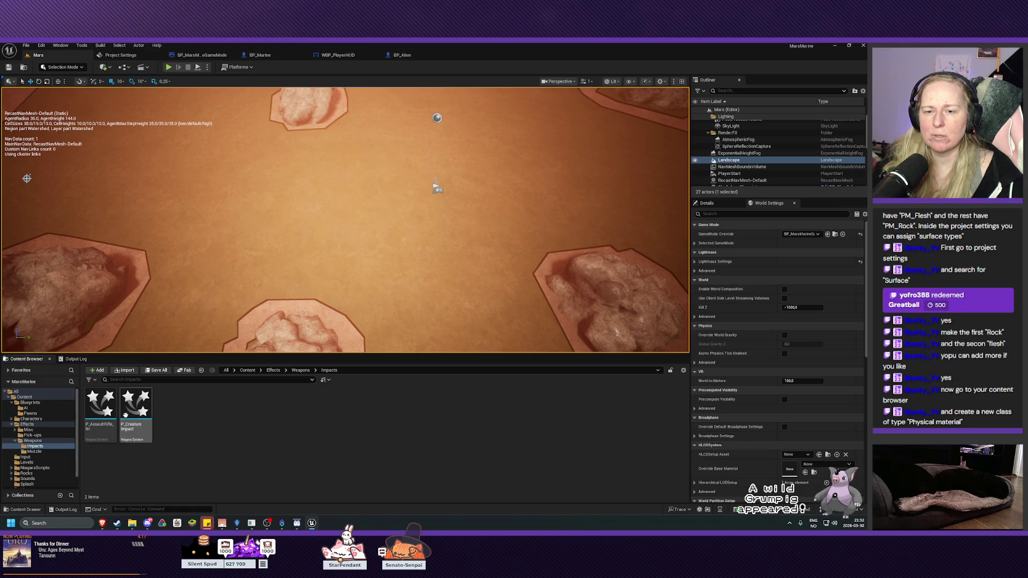
Step: Create a new folder named Materials in the top-level Content folder
{"action": "left_click", "coordinate": [25, 397]}
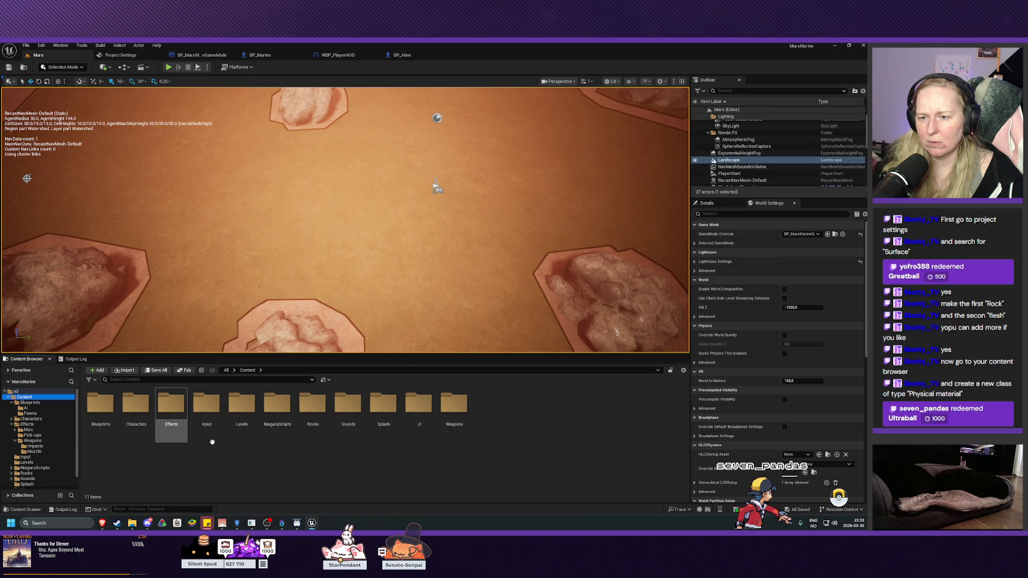
{"action": "right_click", "coordinate": [288, 469]}
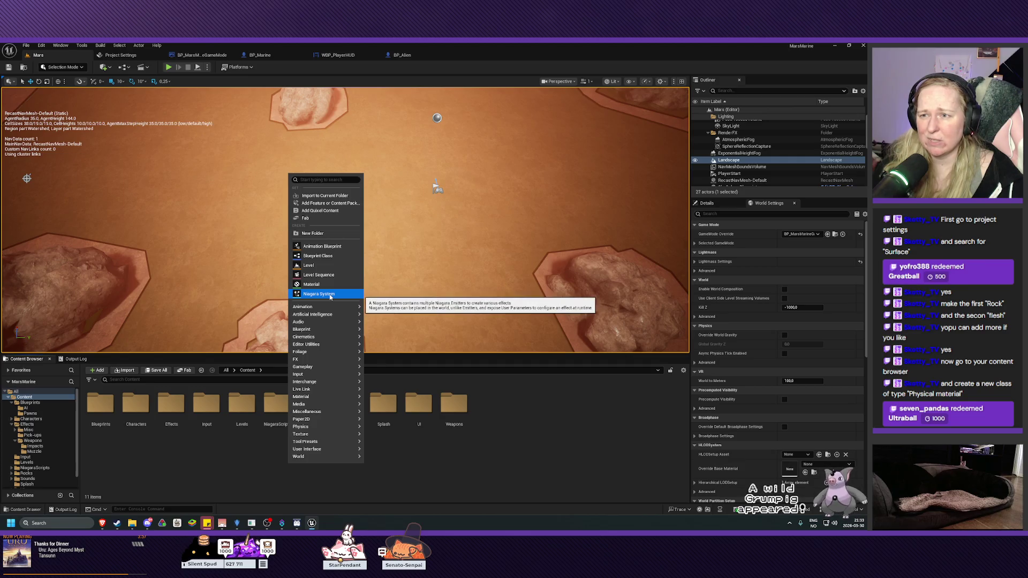
{"action": "left_click", "coordinate": [320, 233]}
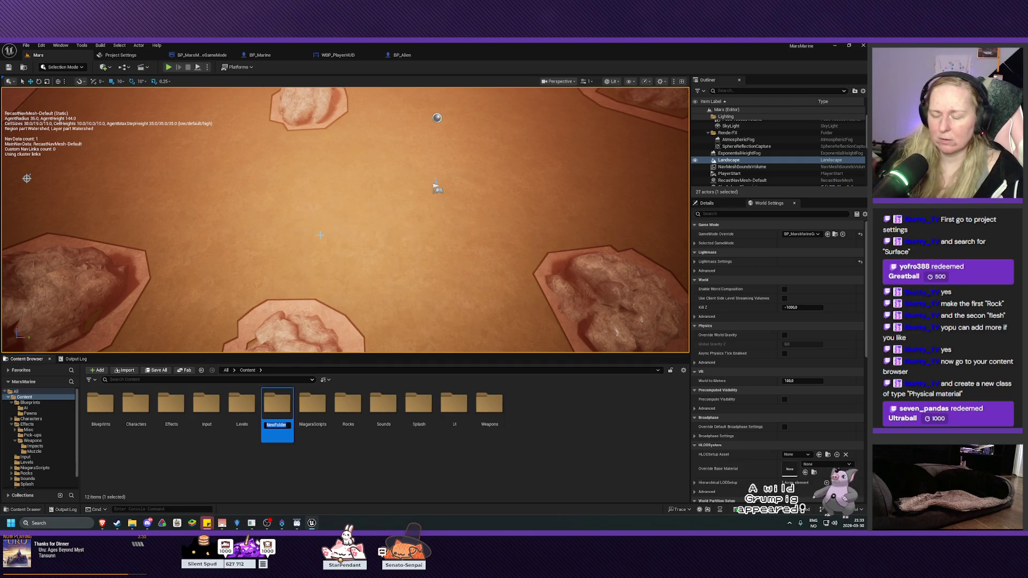
{"action": "type", "text": "Materials"}
{"action": "key", "text": "Return"}
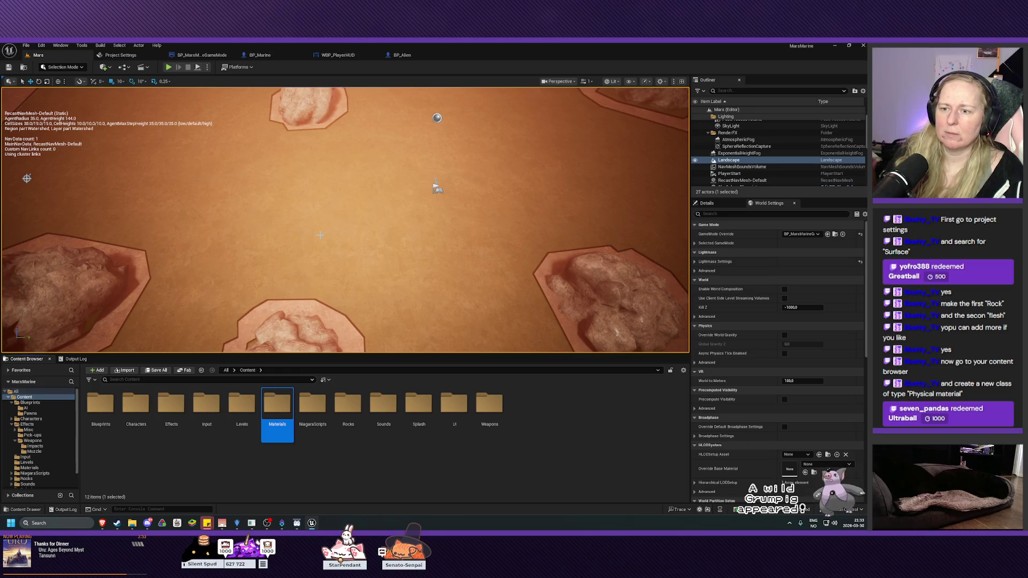
Step: Inside Materials, search the create-asset menu for 'physical' to find Physical Material
{"action": "double_click", "coordinate": [278, 406]}
{"action": "right_click", "coordinate": [247, 422]}
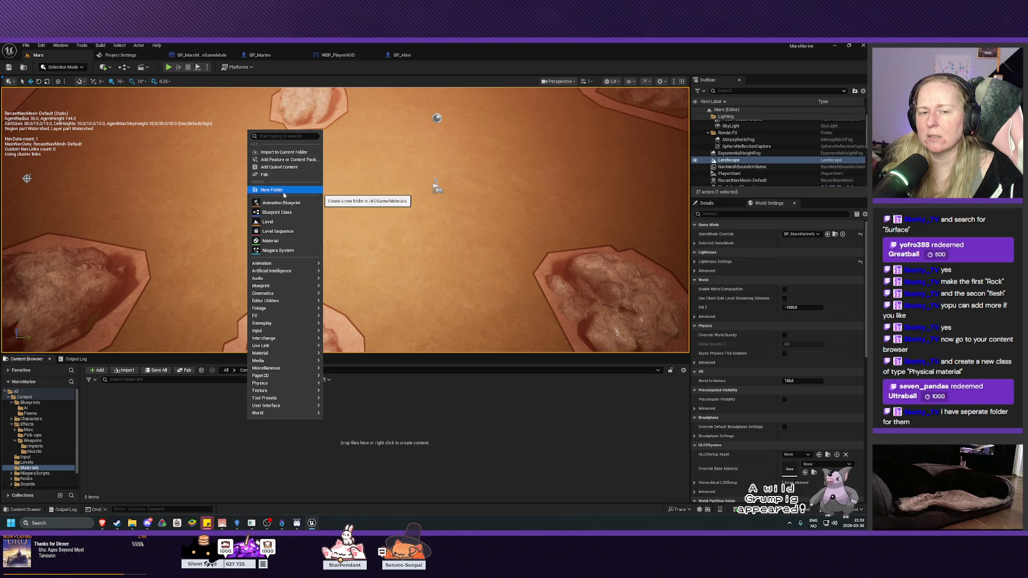
{"action": "mouse_move", "coordinate": [280, 332]}
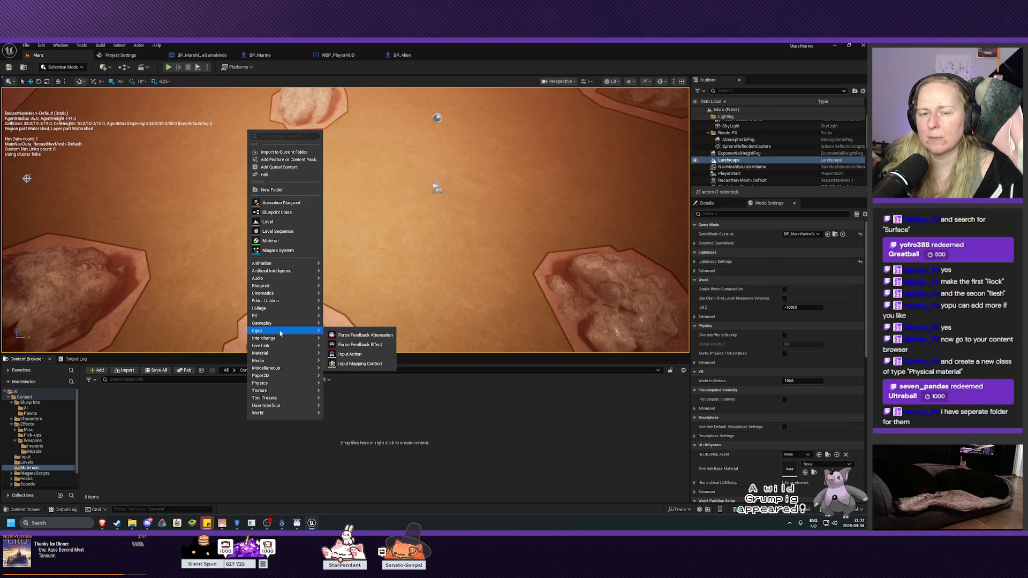
{"action": "mouse_move", "coordinate": [287, 355]}
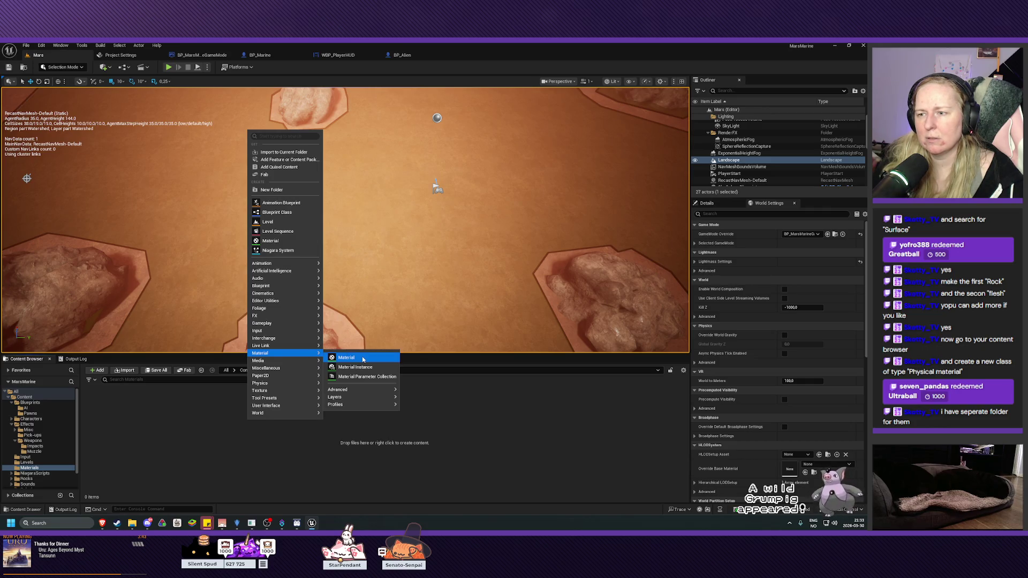
{"action": "mouse_move", "coordinate": [393, 390]}
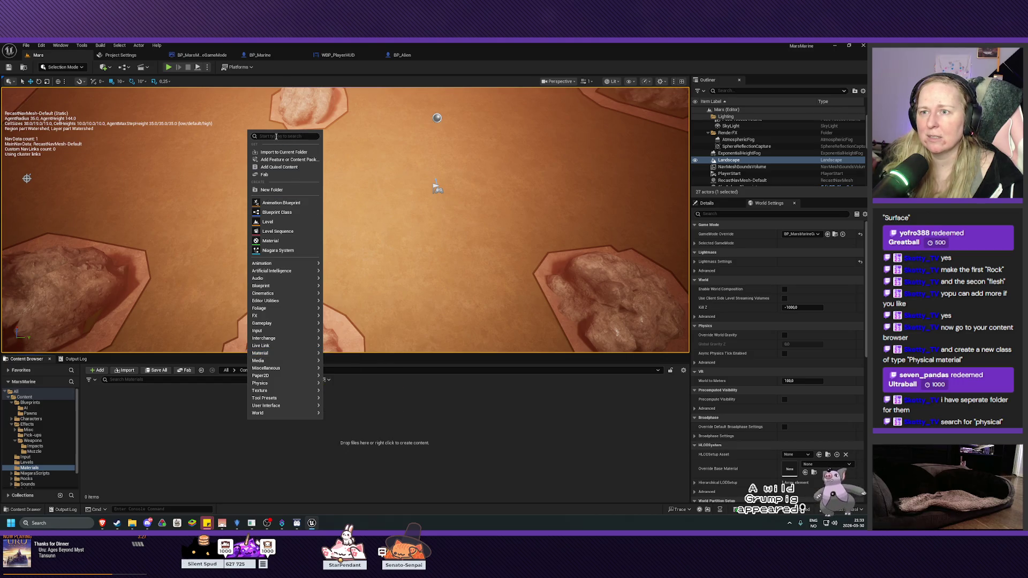
{"action": "type", "text": "physical"}
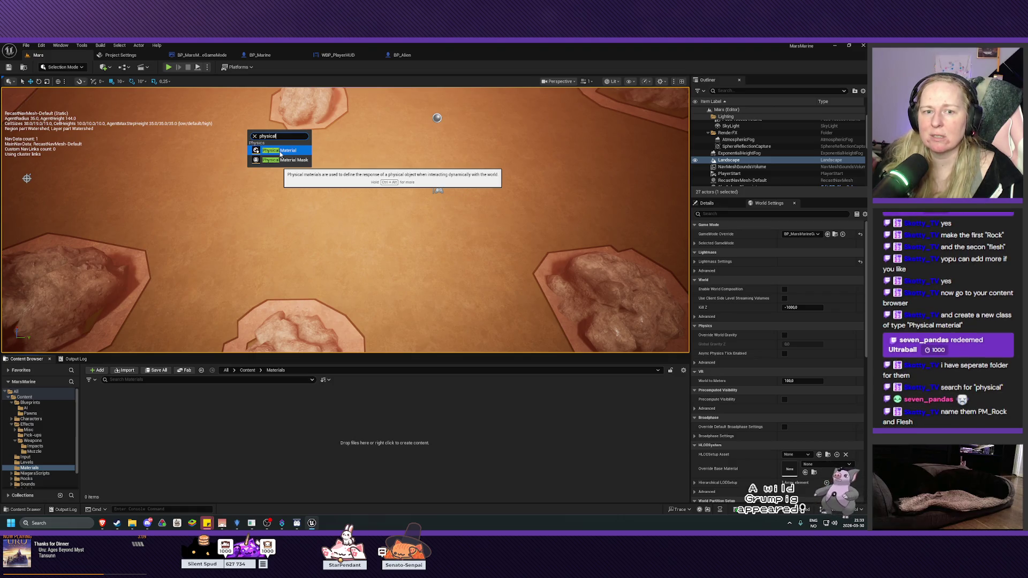
Step: Create a PhysicalMaterial asset in Materials and begin naming it with the PM prefix
{"action": "left_click", "coordinate": [279, 152]}
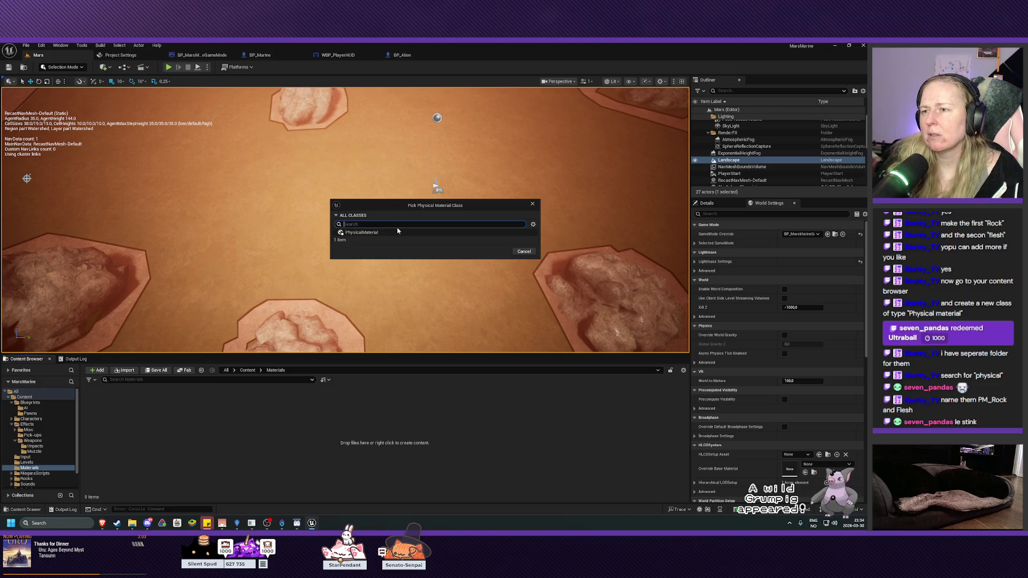
{"action": "left_click", "coordinate": [398, 232]}
{"action": "left_click", "coordinate": [495, 251]}
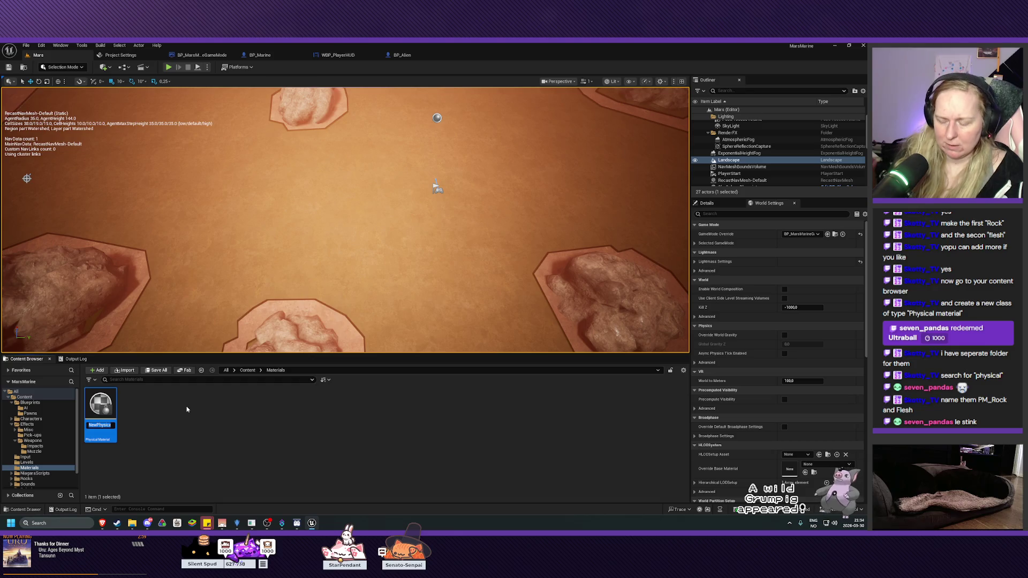
{"action": "type", "text": "PM_Rock"}
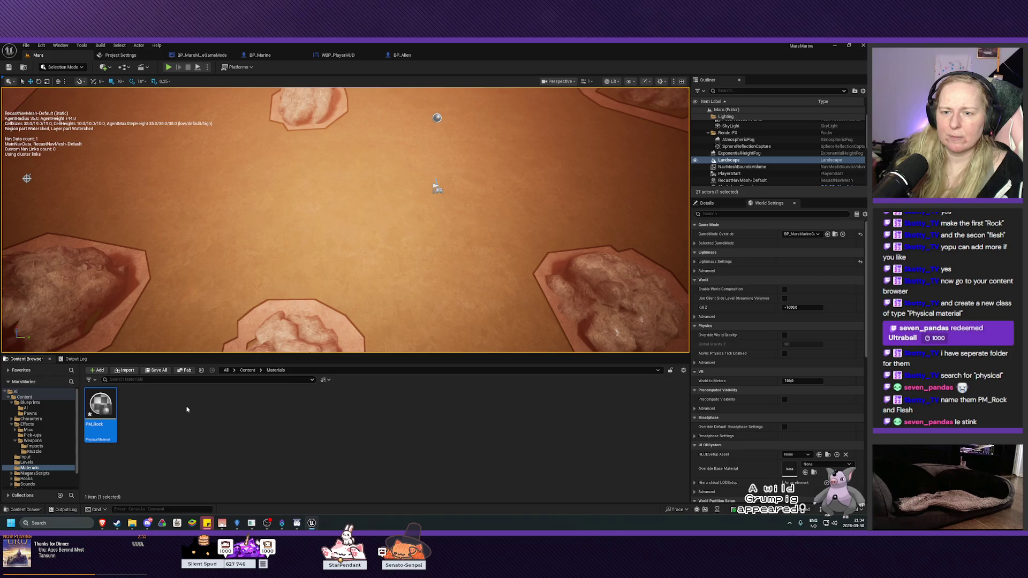
Step: Create a second PhysicalMaterial asset and name it PM_Flesh
{"action": "right_click", "coordinate": [164, 407]}
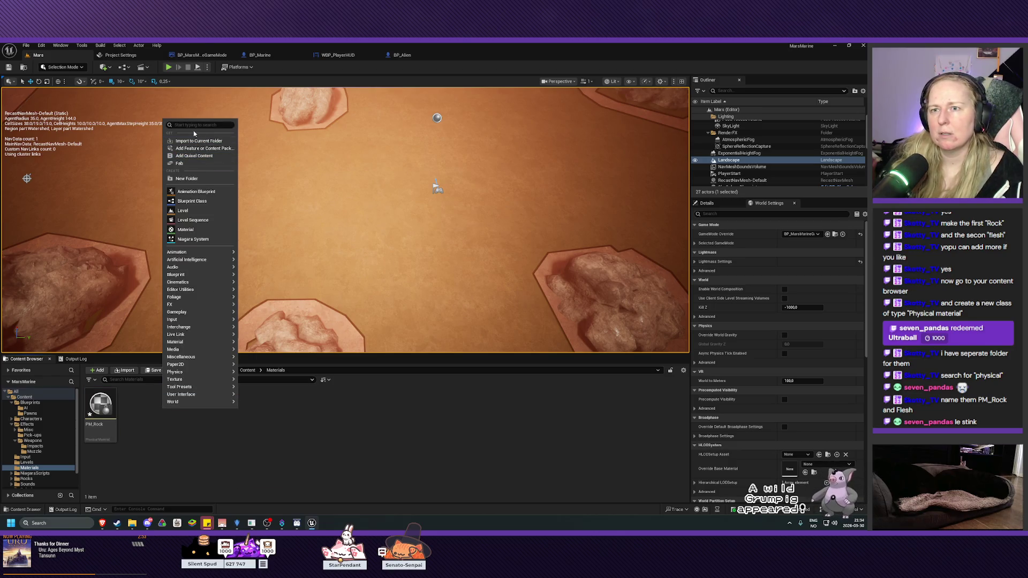
{"action": "type", "text": "physica"}
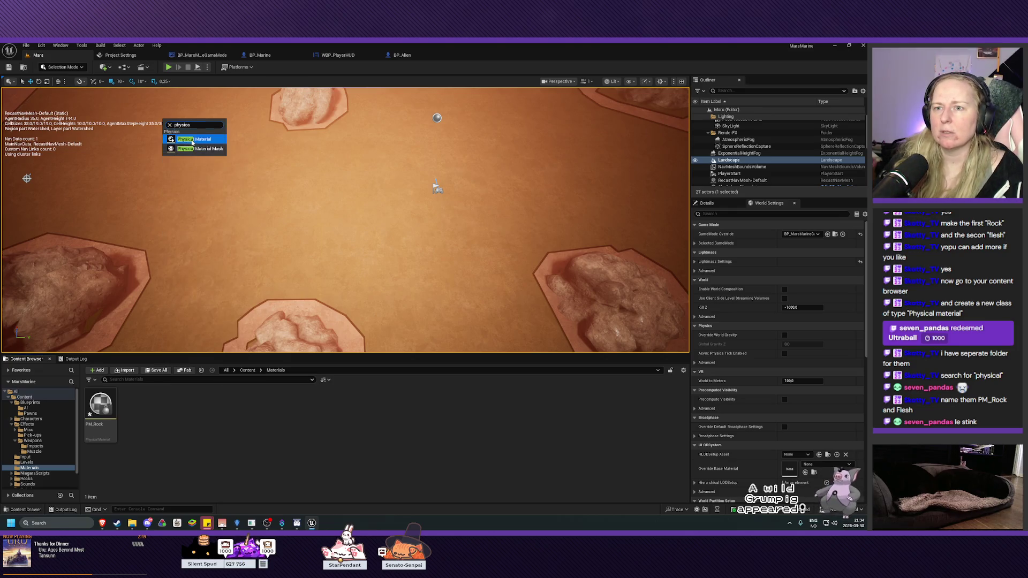
{"action": "left_click", "coordinate": [192, 140]}
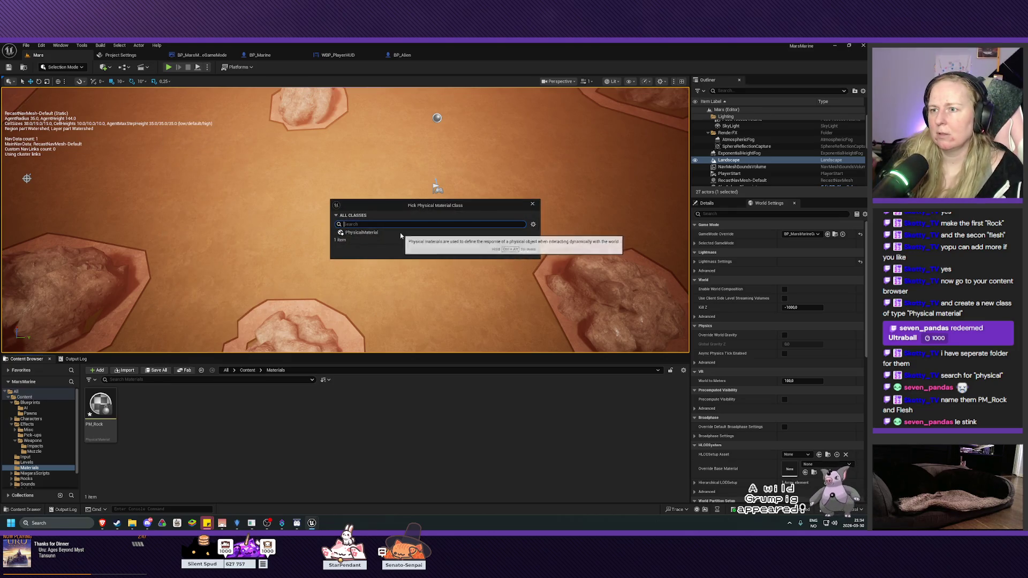
{"action": "left_click", "coordinate": [471, 232]}
{"action": "left_click", "coordinate": [499, 251]}
{"action": "type", "text": "PM"}
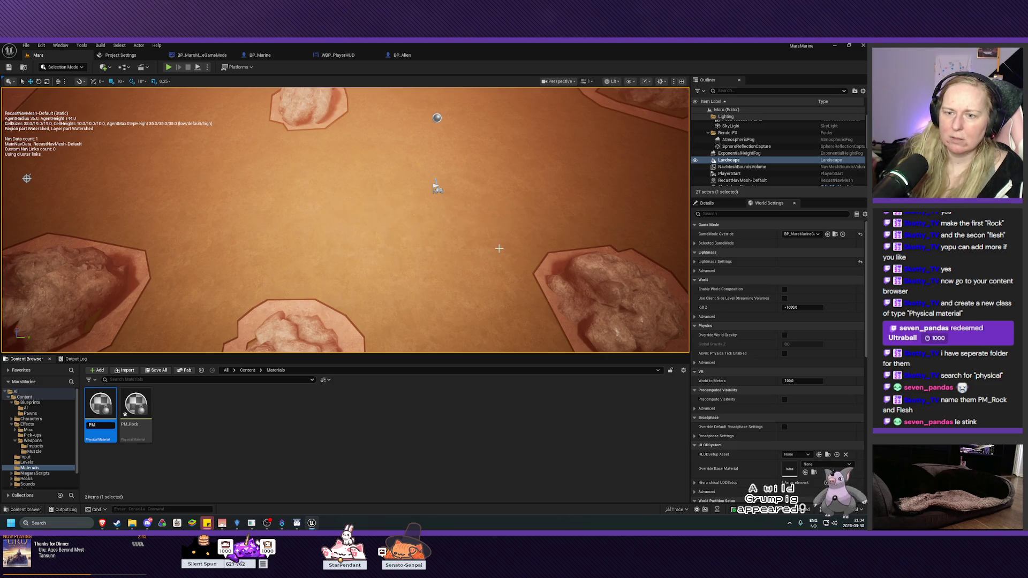
{"action": "type", "text": "_Flesh"}
{"action": "key", "text": "Return"}
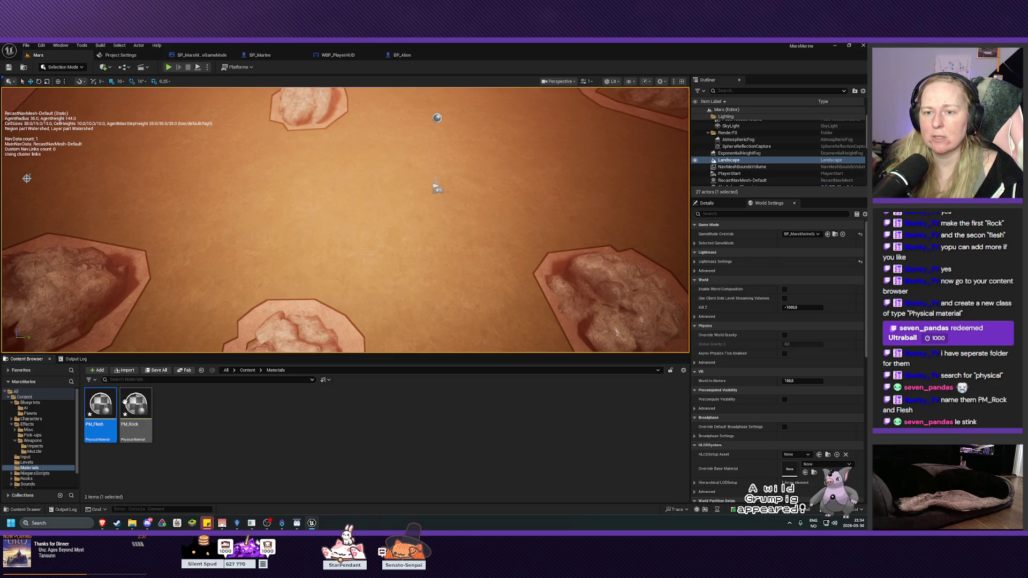
Step: Save the PM_Flesh and PM_Rock physical material assets
{"action": "right_click", "coordinate": [98, 423]}
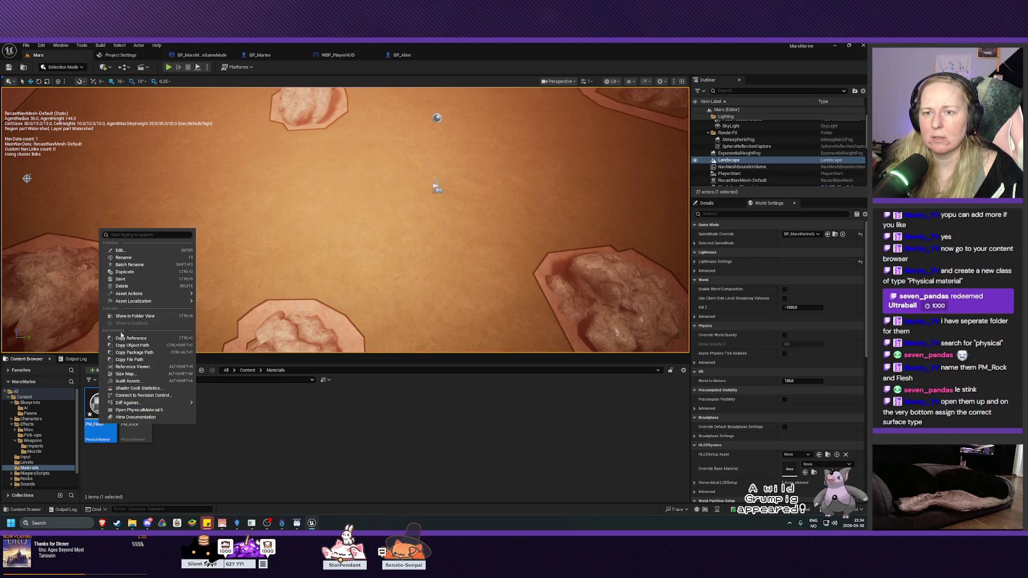
{"action": "left_click", "coordinate": [125, 279]}
{"action": "right_click", "coordinate": [137, 406]}
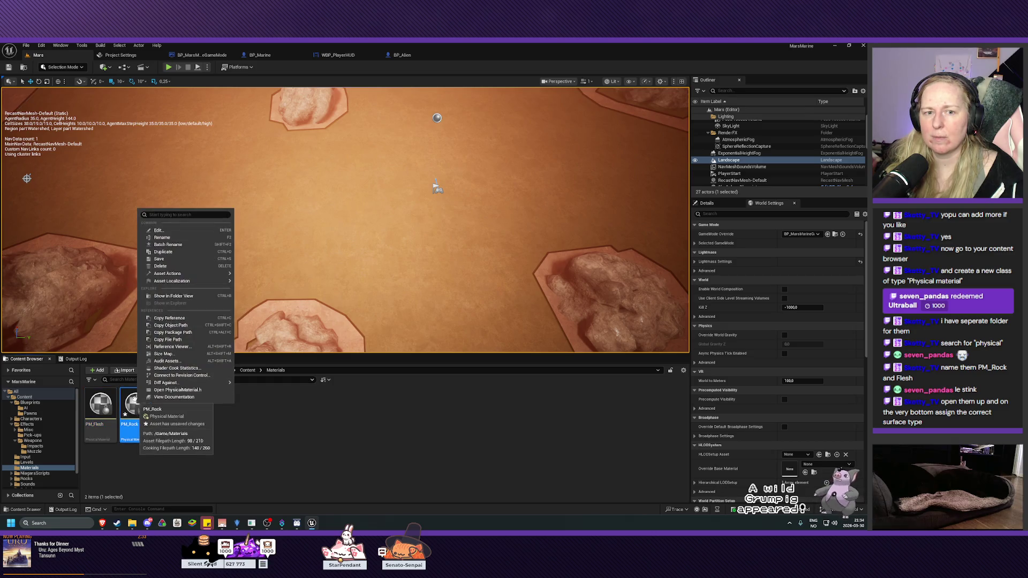
{"action": "left_click", "coordinate": [158, 260]}
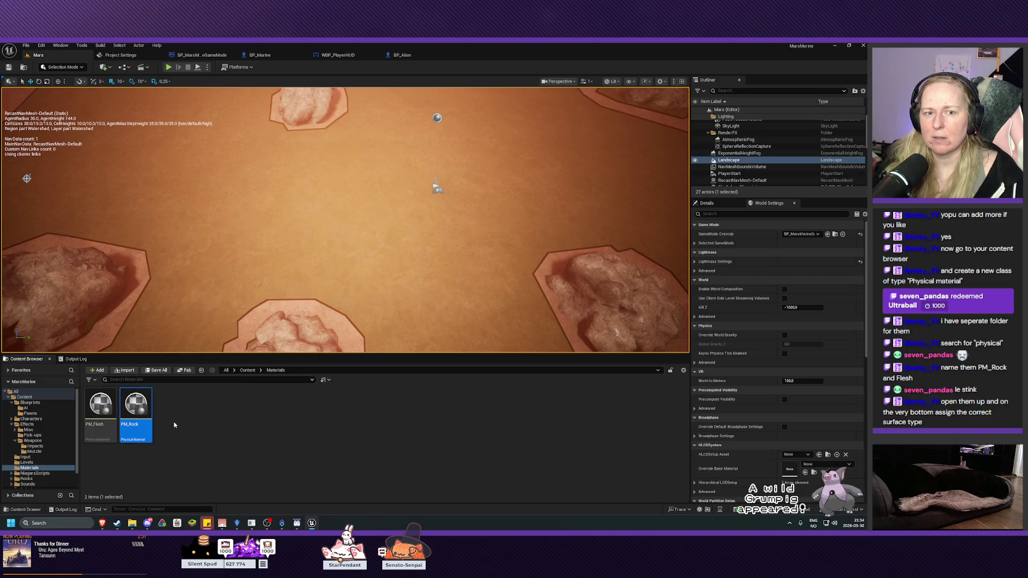
Step: Set PM_Rock's Surface Type to Rock, save it and close its editor
{"action": "double_click", "coordinate": [140, 423]}
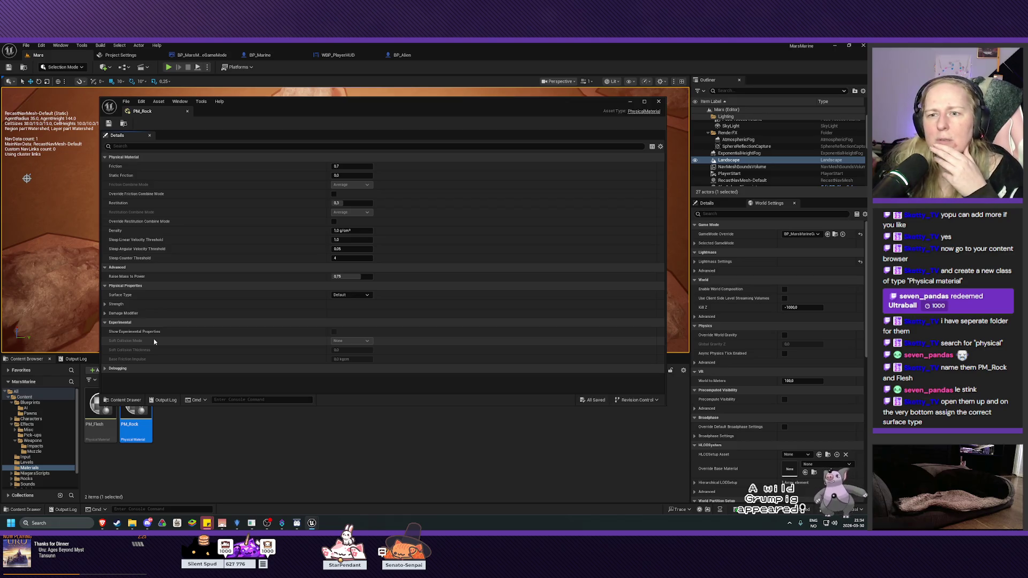
{"action": "left_click", "coordinate": [348, 295]}
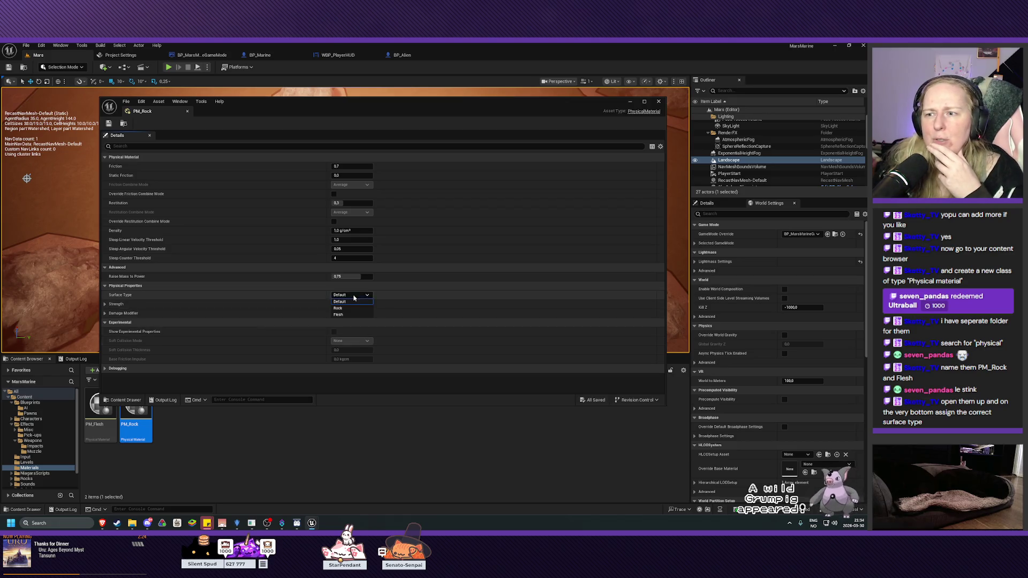
{"action": "left_click", "coordinate": [338, 308]}
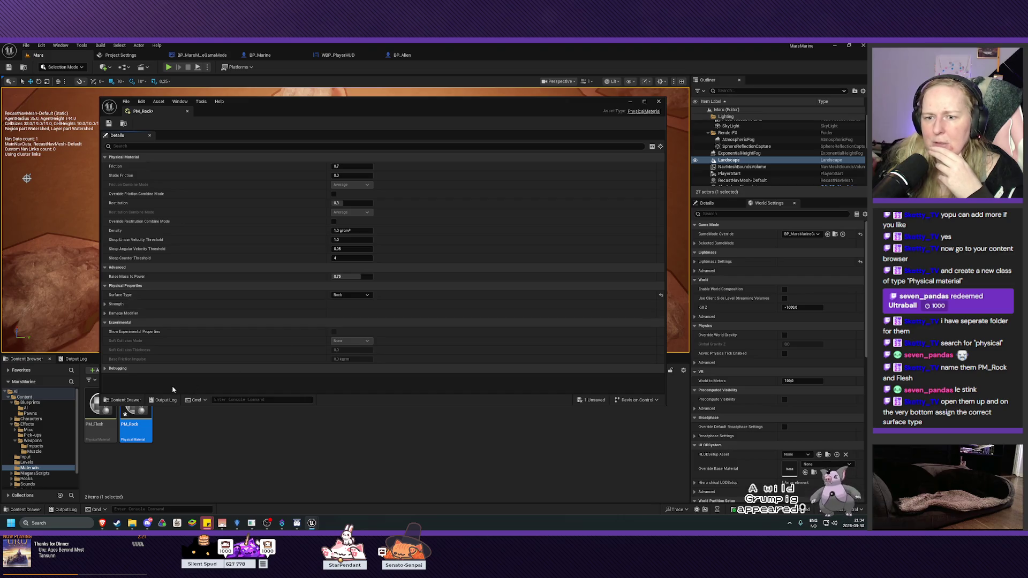
{"action": "left_click", "coordinate": [109, 124]}
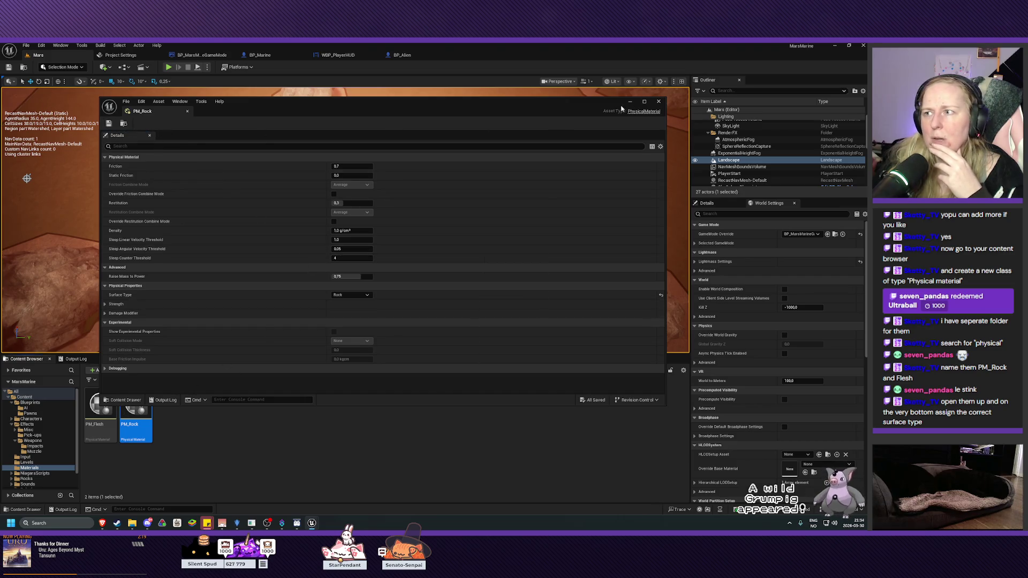
{"action": "left_click", "coordinate": [659, 101]}
Step: Set PM_Flesh's Surface Type to Flesh, save it and close its editor
{"action": "double_click", "coordinate": [101, 407]}
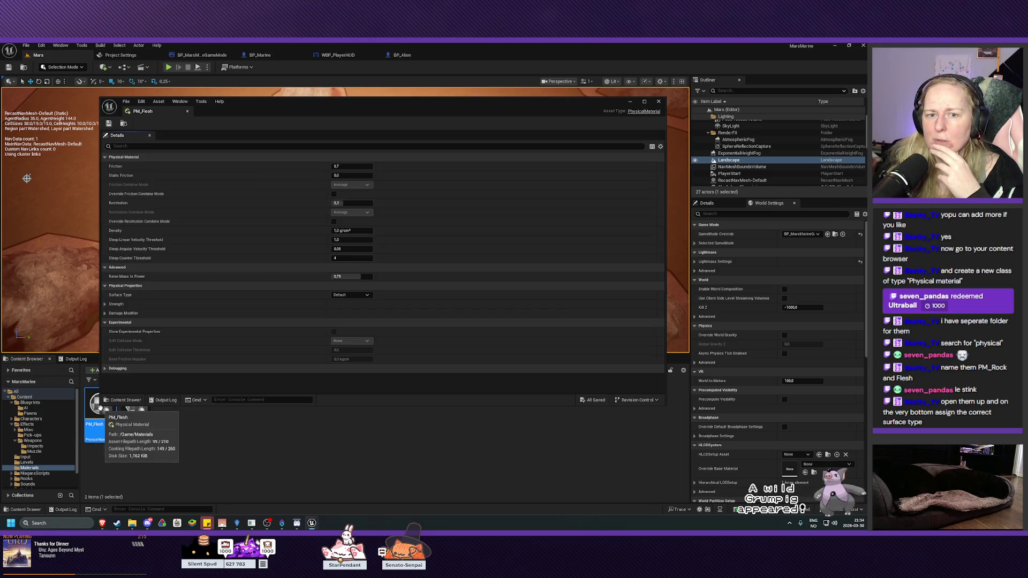
{"action": "left_click", "coordinate": [351, 295]}
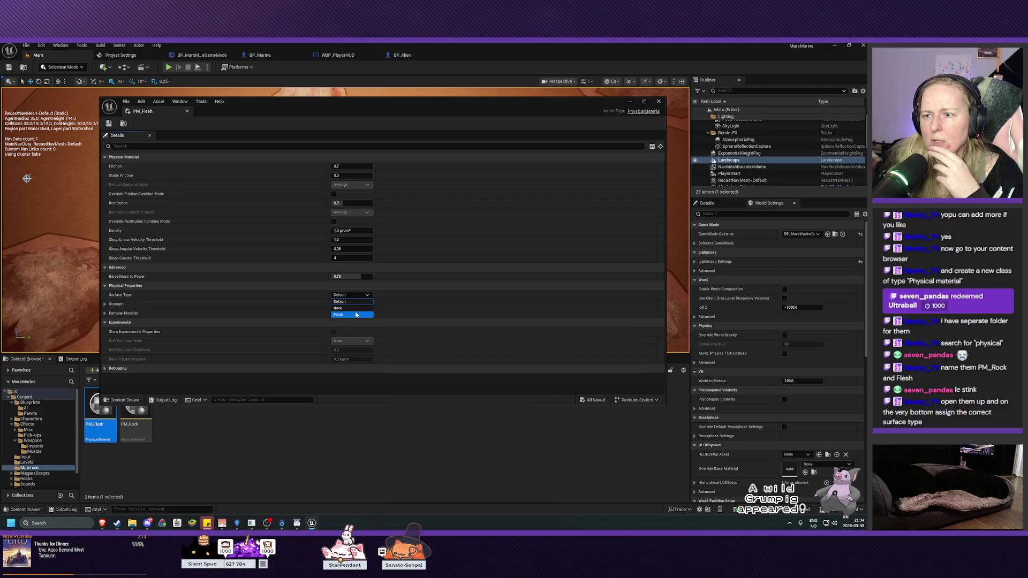
{"action": "left_click", "coordinate": [345, 313]}
{"action": "left_click", "coordinate": [109, 124]}
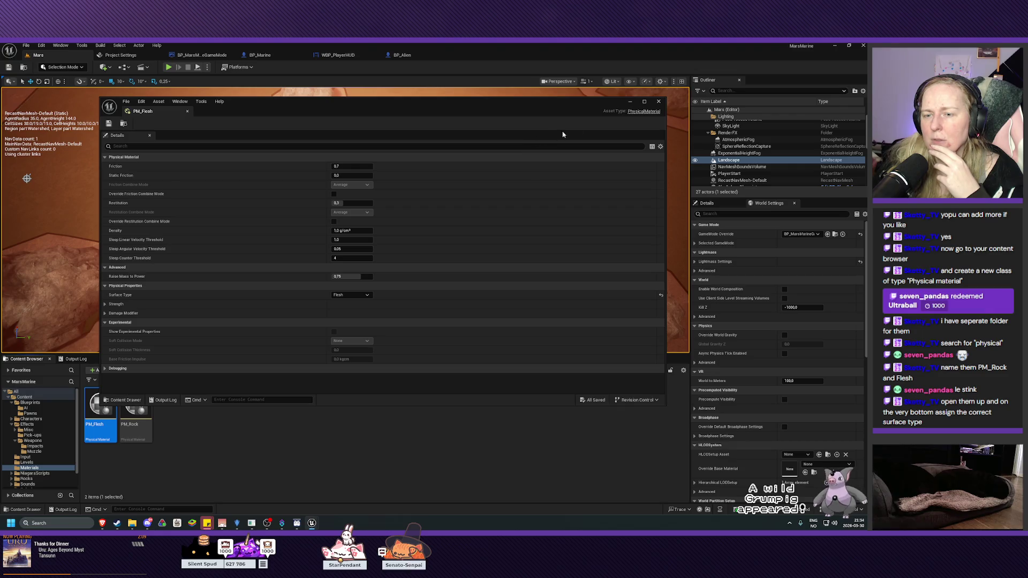
{"action": "left_click", "coordinate": [659, 102]}
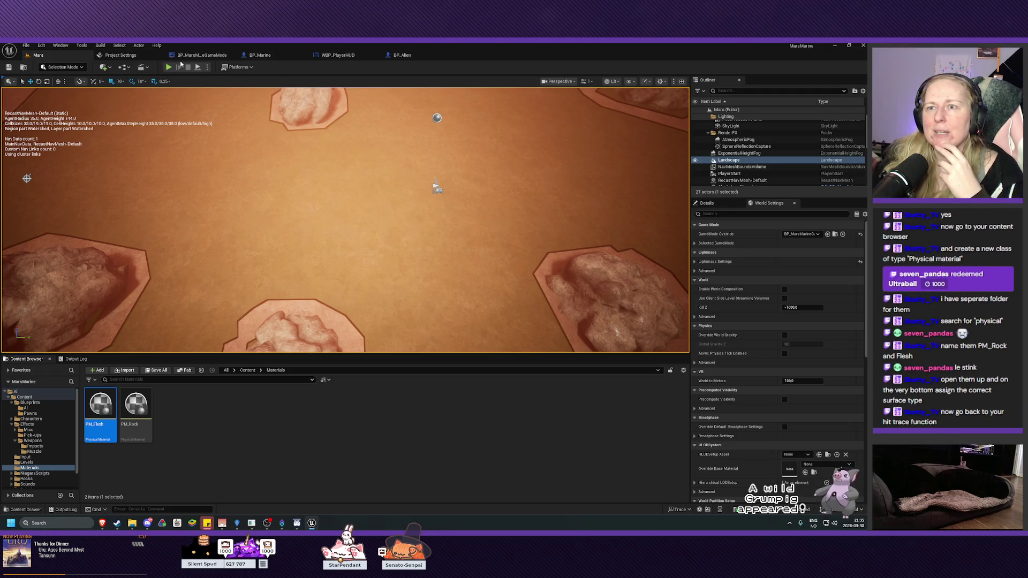
Step: Switch back to the BP_Marine Blueprint editor
{"action": "left_click", "coordinate": [261, 55]}
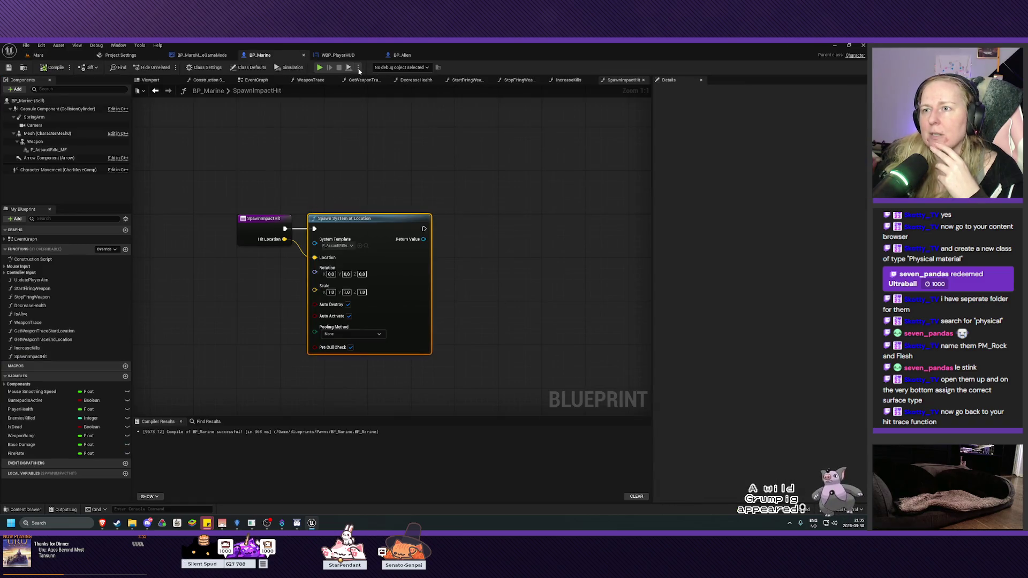
Step: Close the IncreaseKills, StopFiringWeapon, StartFiringWeapon and DecreaseHealth graphs, returning to WeaponTrace
{"action": "left_click", "coordinate": [311, 79]}
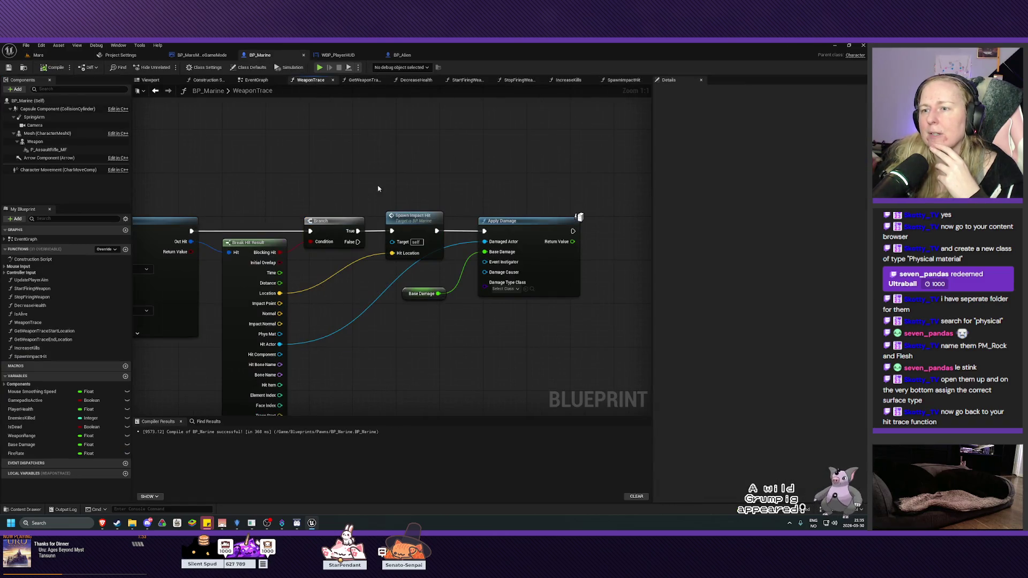
{"action": "left_click_drag", "start_coordinate": [604, 154], "coordinate": [397, 149]}
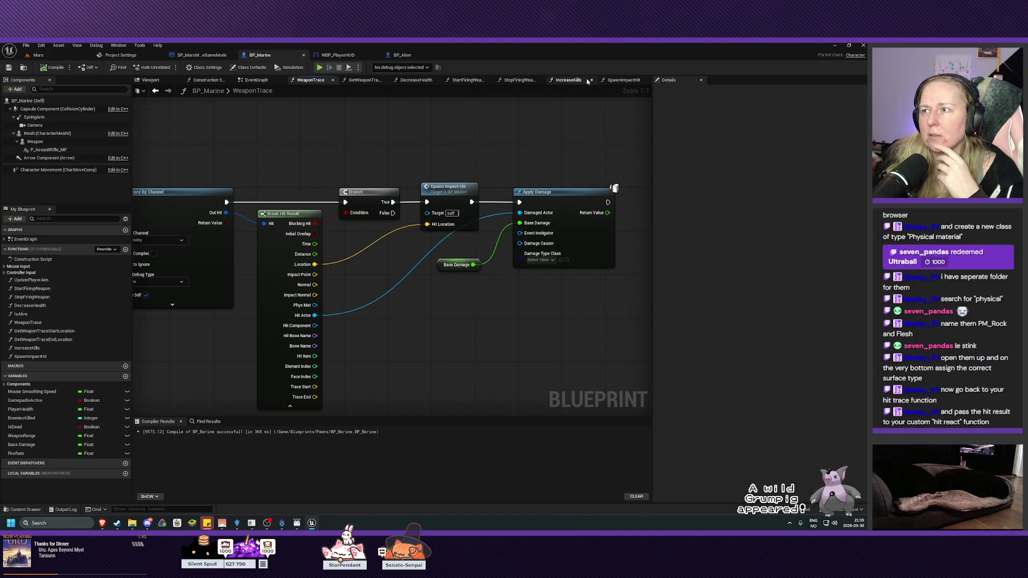
{"action": "left_click", "coordinate": [569, 80]}
{"action": "left_click", "coordinate": [537, 80]}
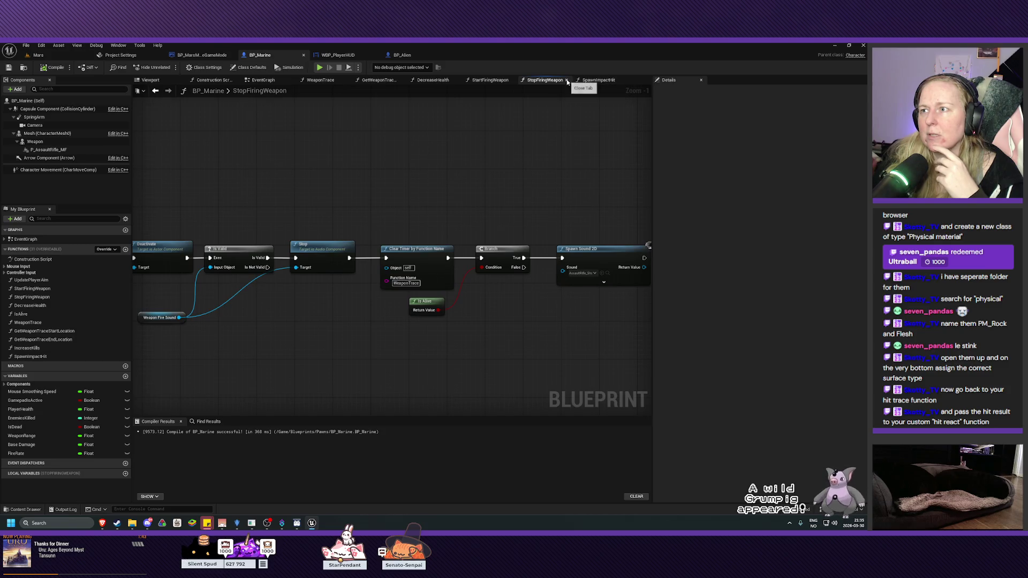
{"action": "left_click", "coordinate": [566, 80]}
{"action": "left_click", "coordinate": [511, 80]}
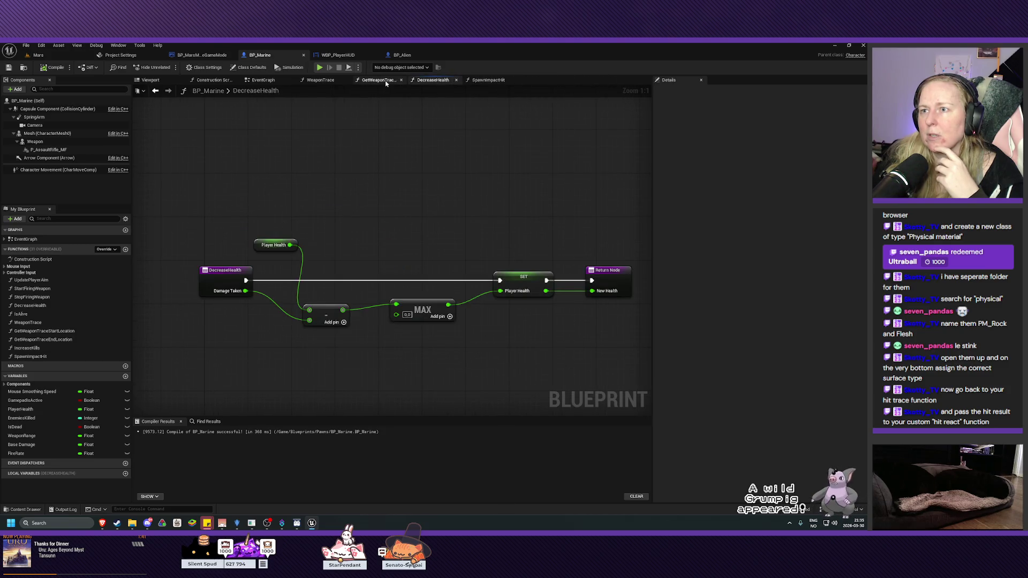
{"action": "left_click", "coordinate": [456, 80]}
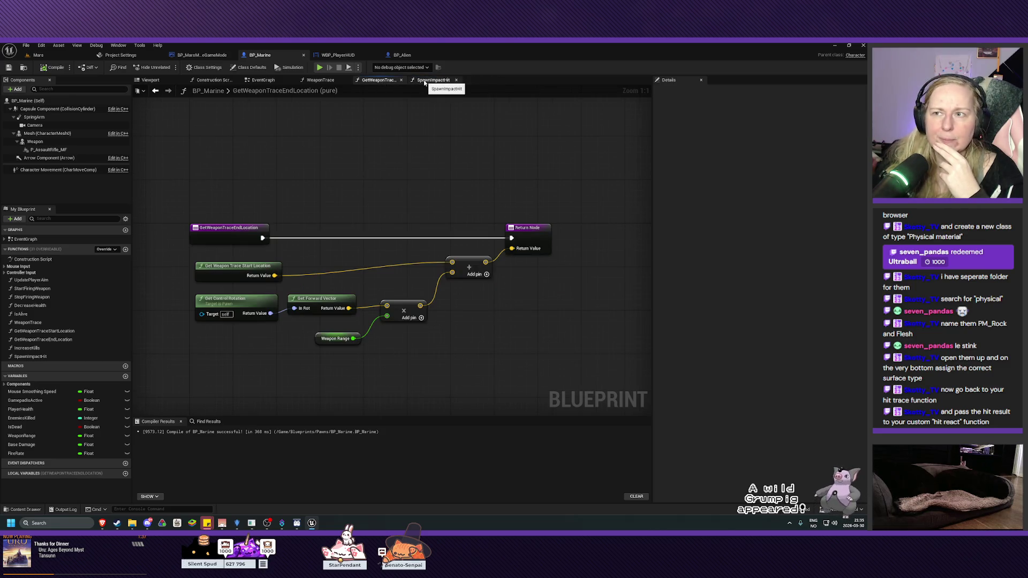
{"action": "left_click", "coordinate": [321, 80]}
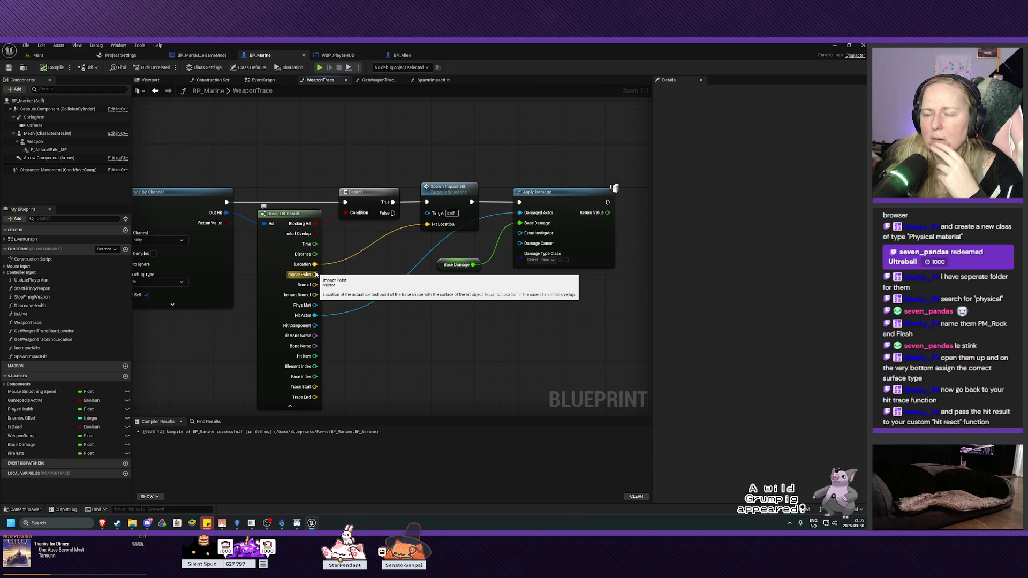
{"action": "left_click_drag", "start_coordinate": [351, 276], "coordinate": [364, 274]}
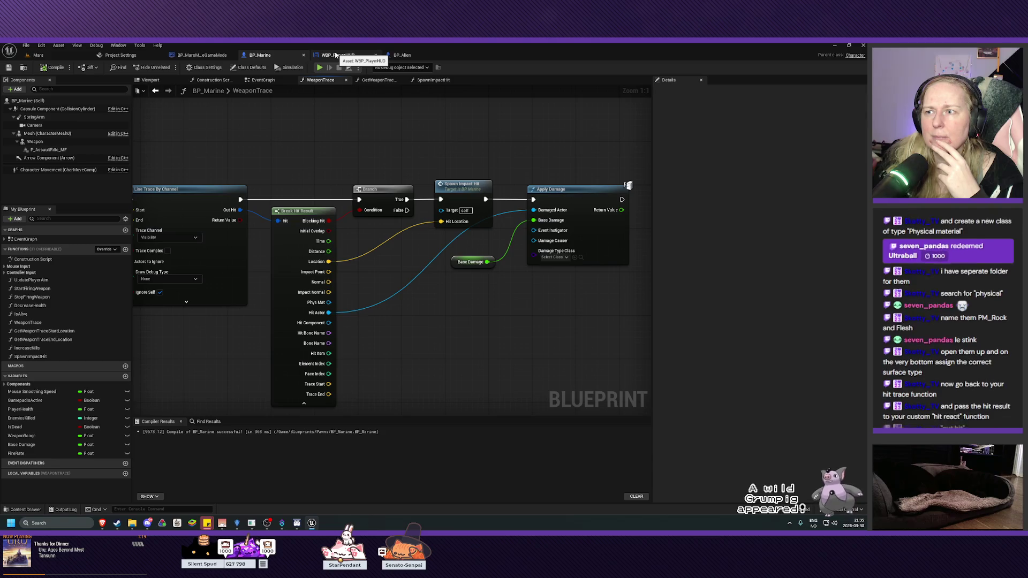
{"action": "double_click", "coordinate": [454, 195]}
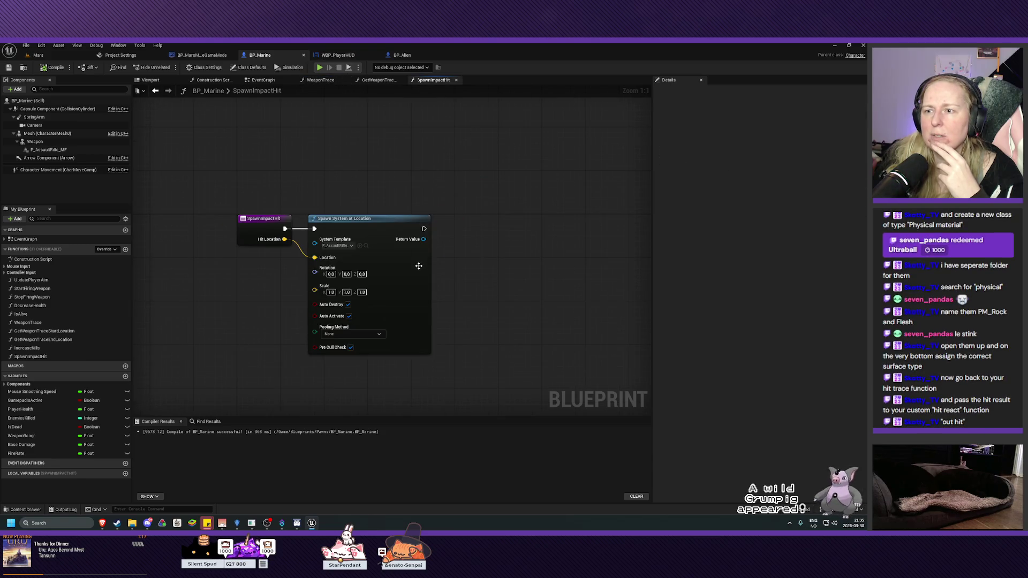
{"action": "key", "text": "alt+Left"}
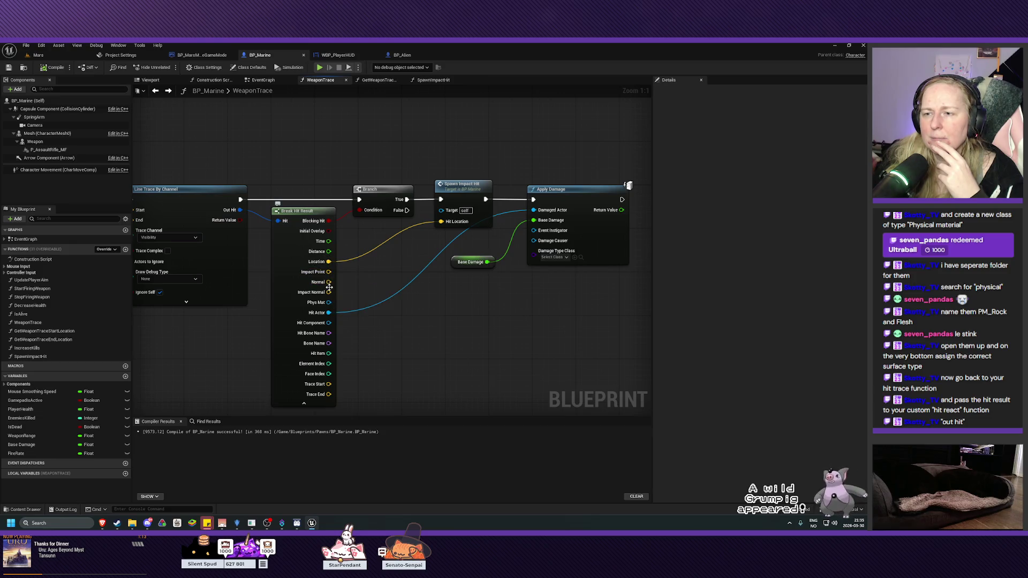
{"action": "left_click_drag", "start_coordinate": [379, 273], "coordinate": [325, 266]}
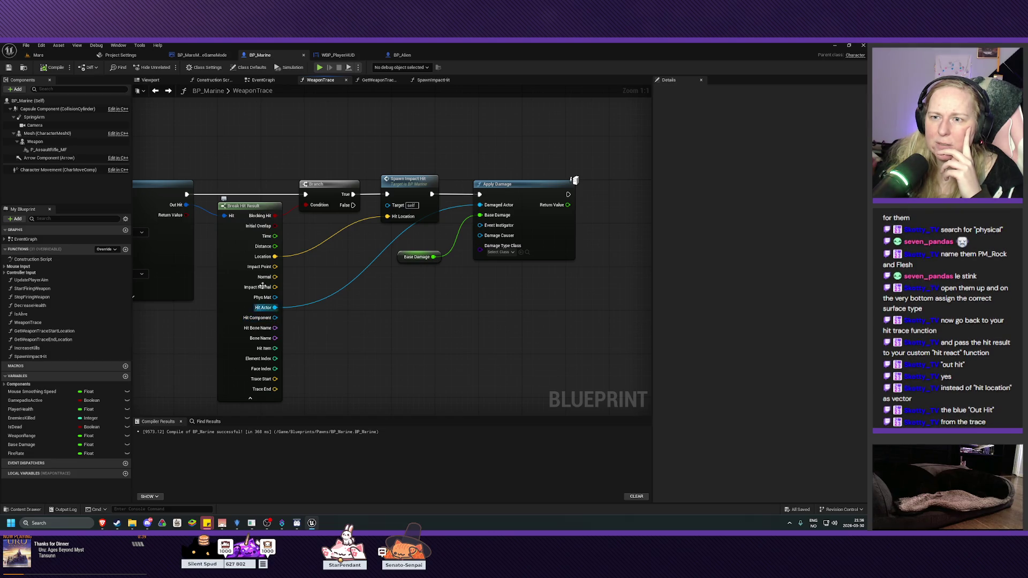
{"action": "left_click_drag", "start_coordinate": [186, 204], "coordinate": [241, 202]}
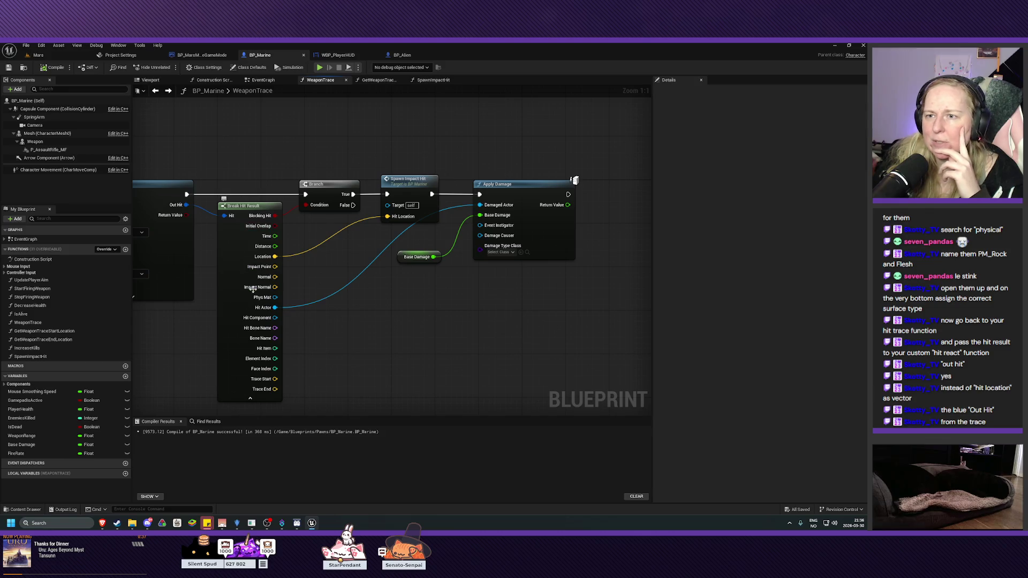
{"action": "mouse_move", "coordinate": [286, 243]}
{"action": "left_mouse_down"}
{"action": "mouse_move", "coordinate": [328, 229]}
{"action": "mouse_move", "coordinate": [347, 238]}
{"action": "left_mouse_up"}
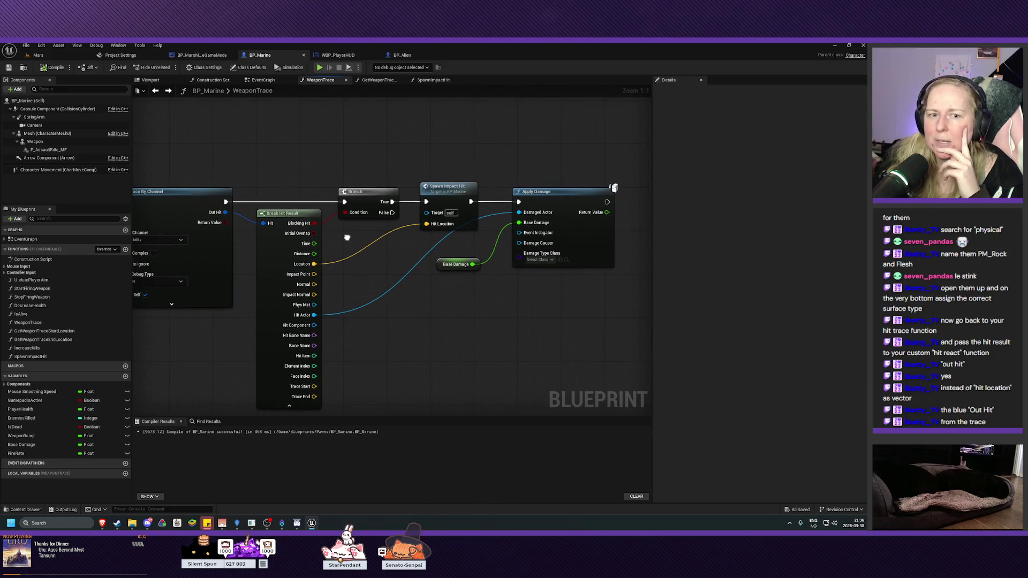
{"action": "left_click_drag", "start_coordinate": [225, 212], "coordinate": [435, 227]}
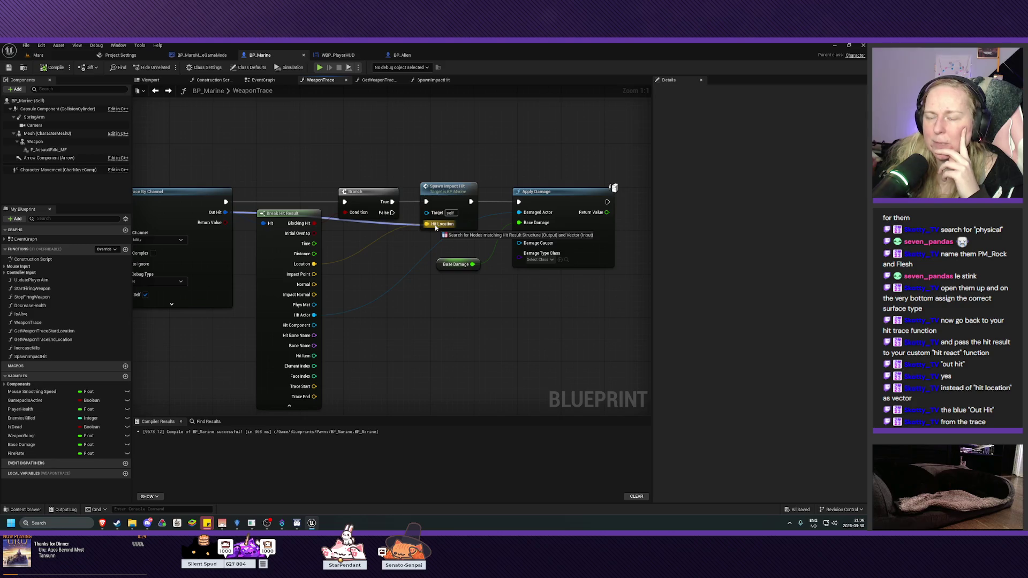
{"action": "left_click_drag", "start_coordinate": [435, 227], "coordinate": [435, 227]}
Step: Inspect Spawn Impact Hit's HitLocation input and the SpawnImpactHit function settings
{"action": "left_click", "coordinate": [402, 265]}
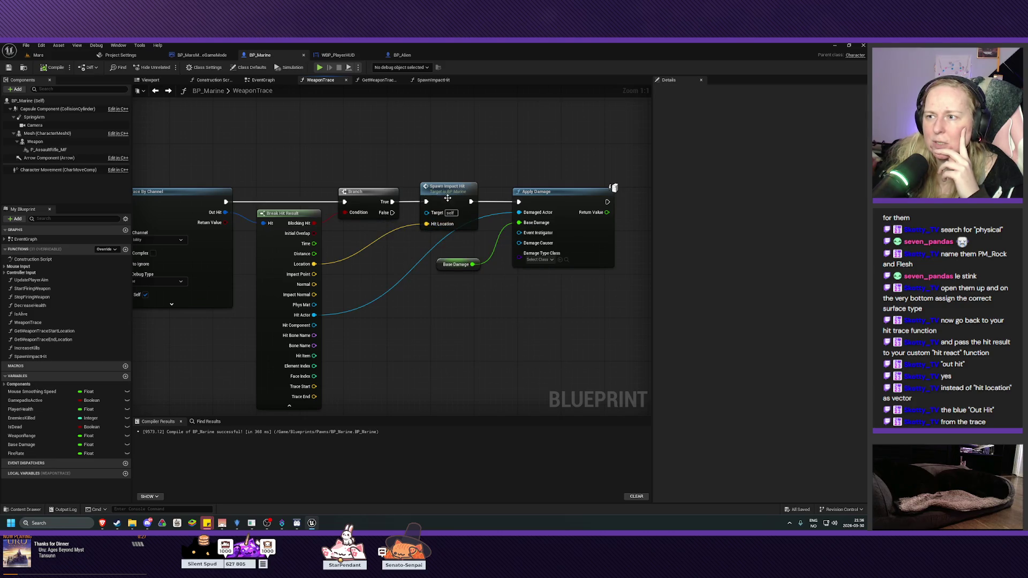
{"action": "left_click", "coordinate": [447, 197]}
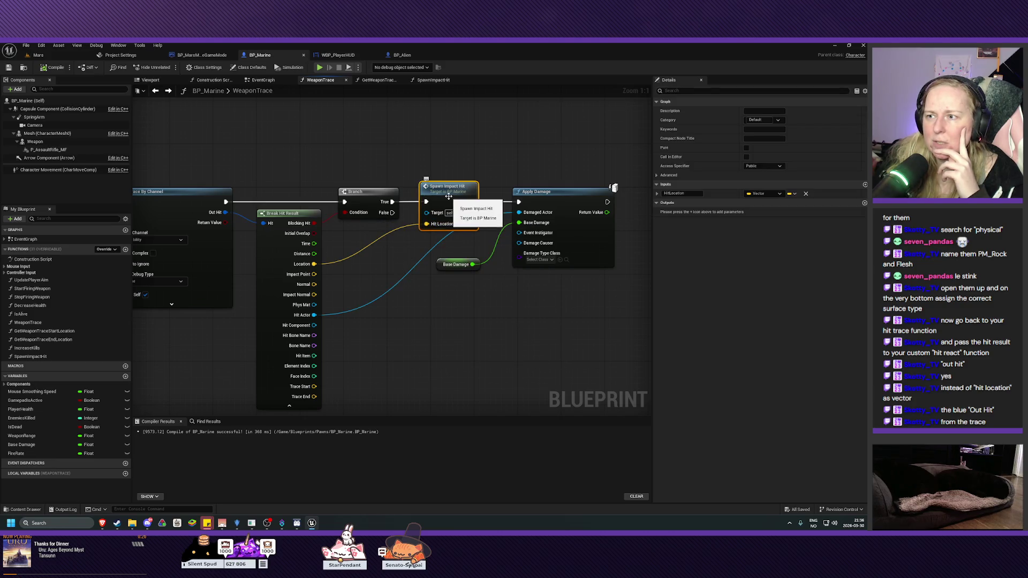
{"action": "left_click", "coordinate": [762, 194]}
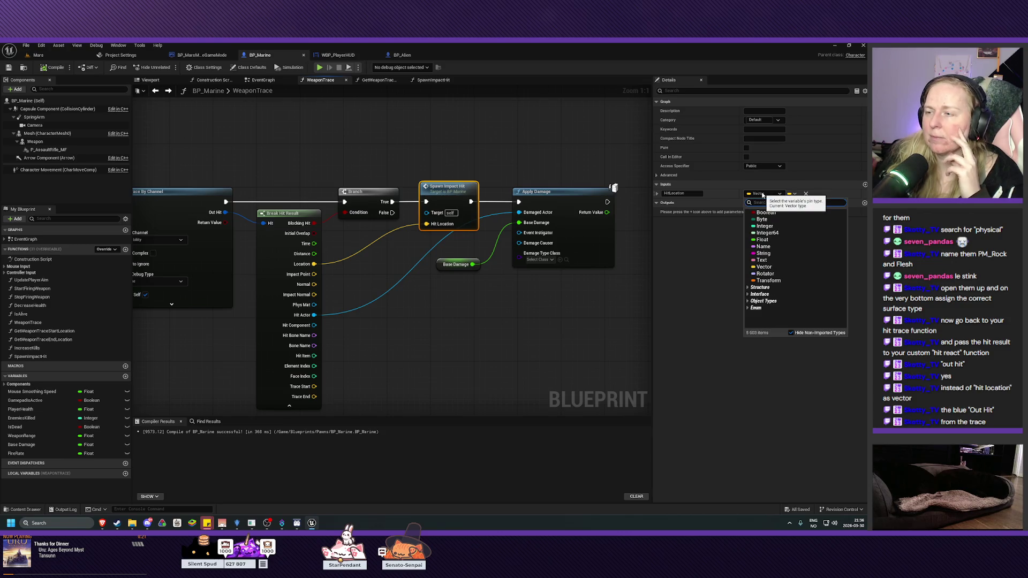
{"action": "left_click", "coordinate": [712, 234]}
{"action": "double_click", "coordinate": [454, 192]}
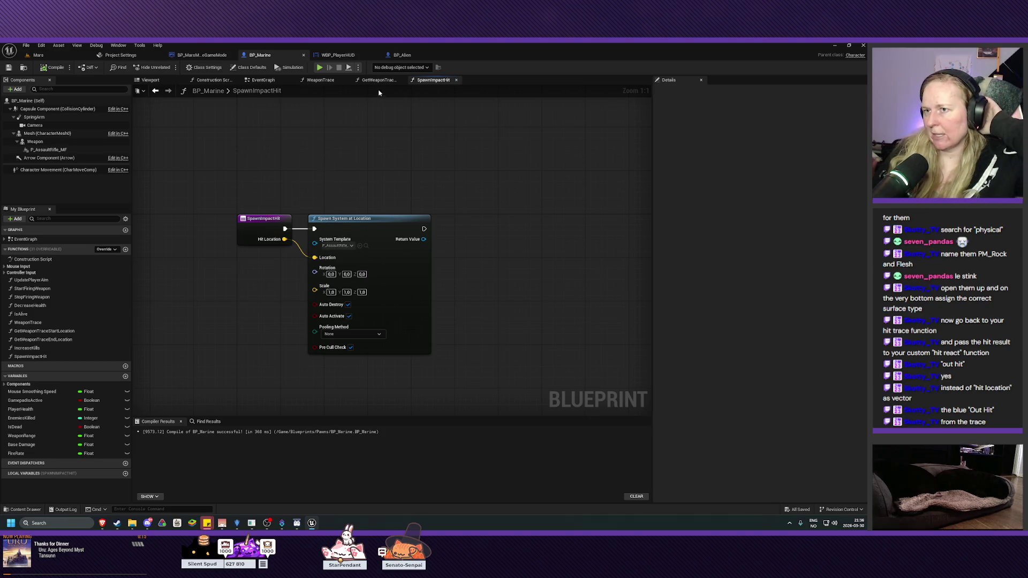
{"action": "left_click", "coordinate": [251, 232]}
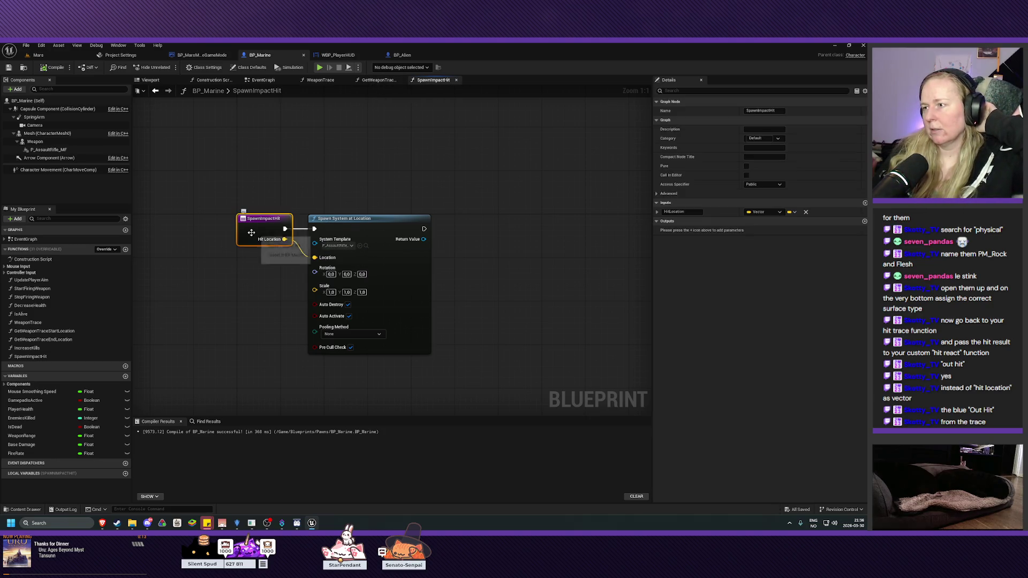
{"action": "left_click", "coordinate": [320, 80]}
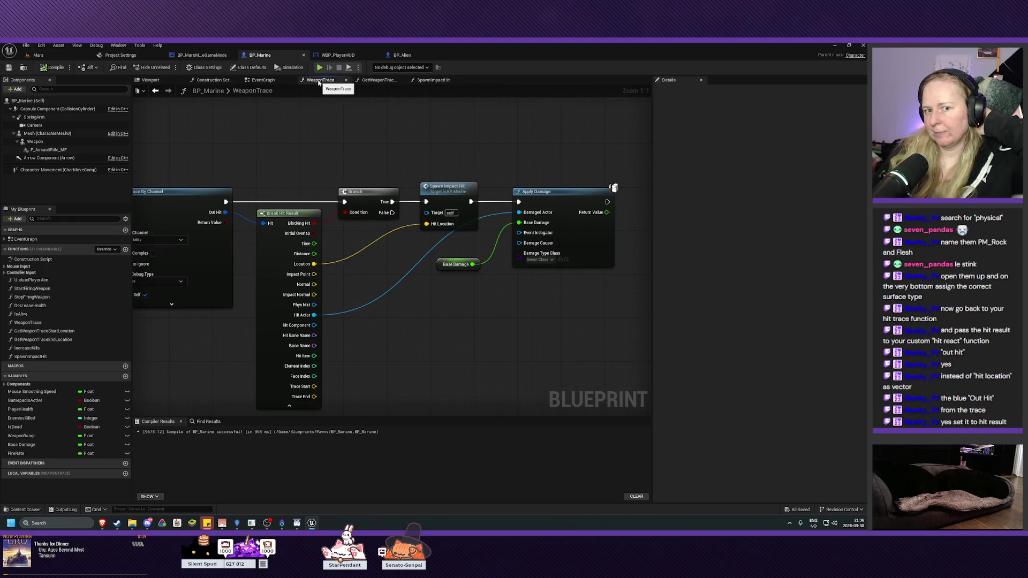
Step: Add a new Hit Result input parameter to the Spawn Impact Hit function
{"action": "left_click", "coordinate": [440, 216]}
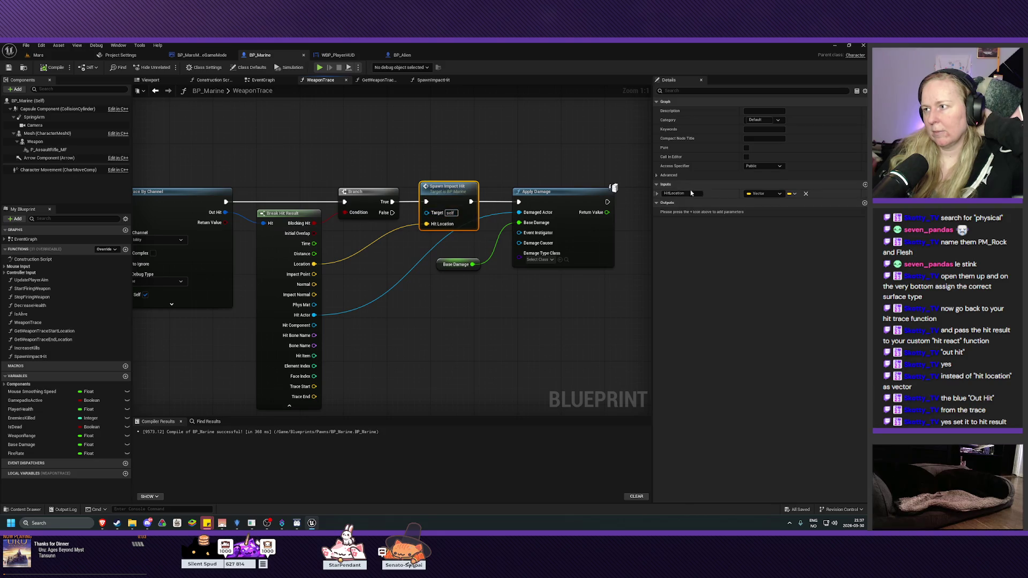
{"action": "left_click", "coordinate": [864, 184]}
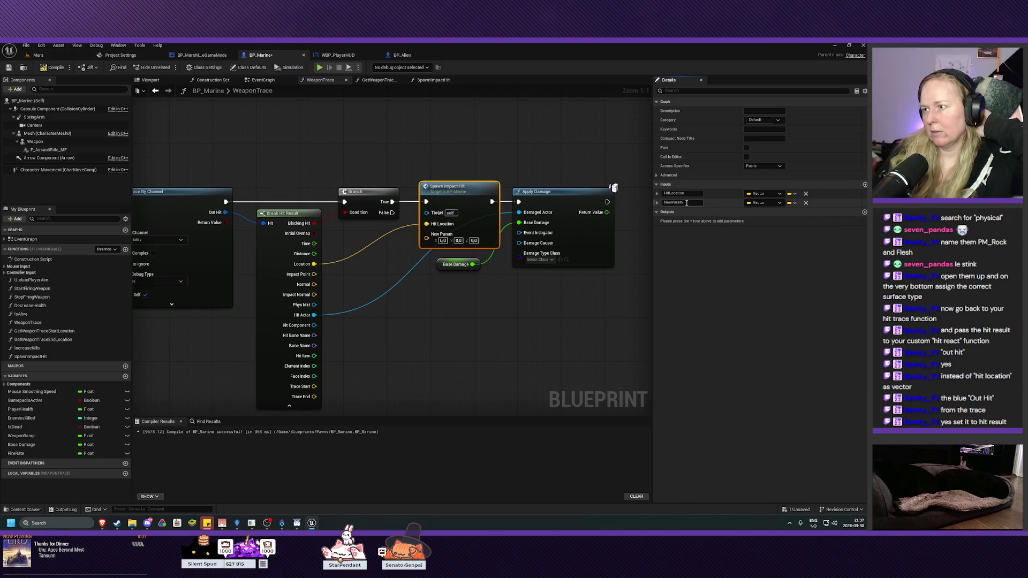
{"action": "left_click", "coordinate": [764, 202]}
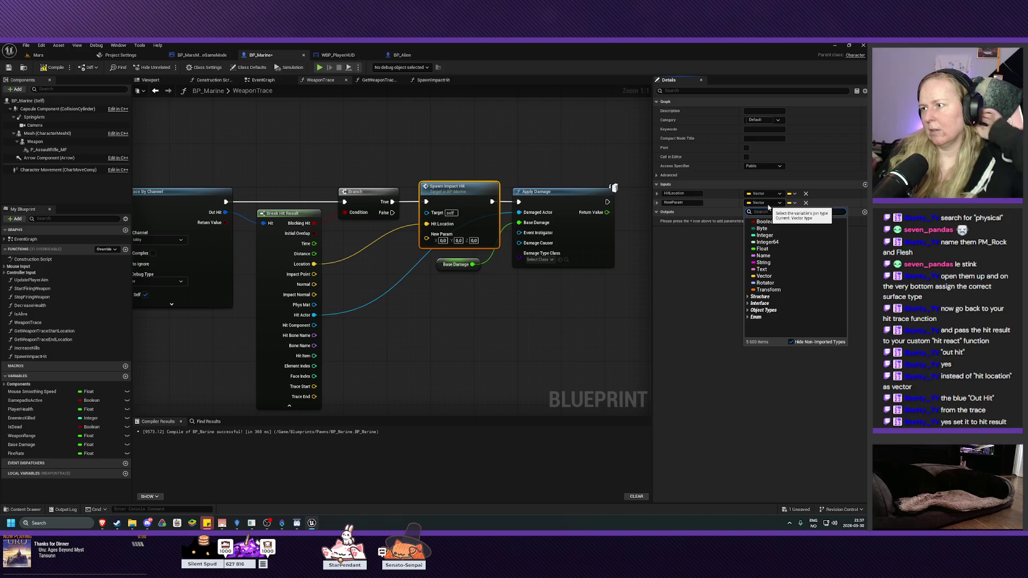
{"action": "left_click", "coordinate": [771, 402]}
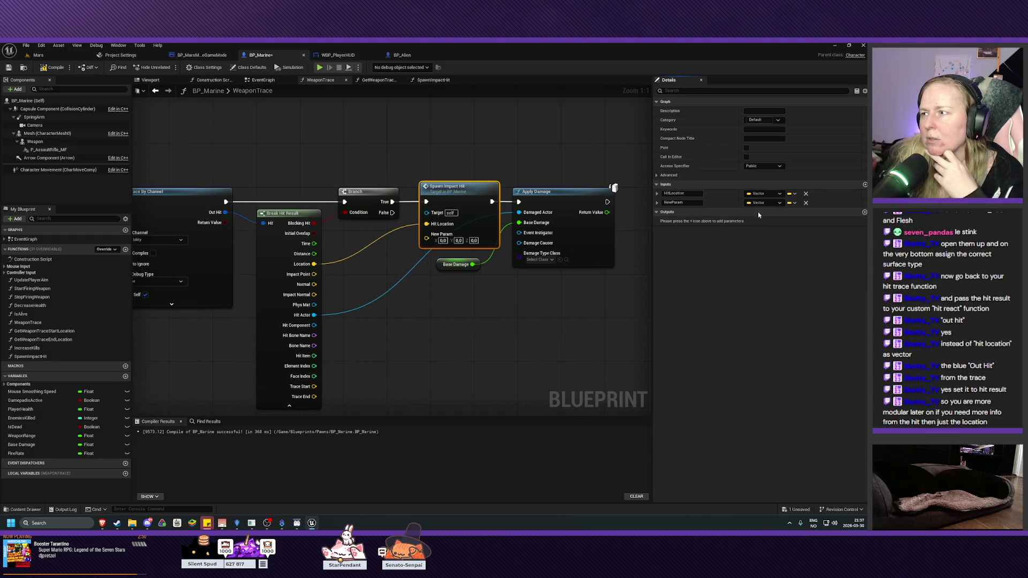
{"action": "left_click", "coordinate": [771, 203]}
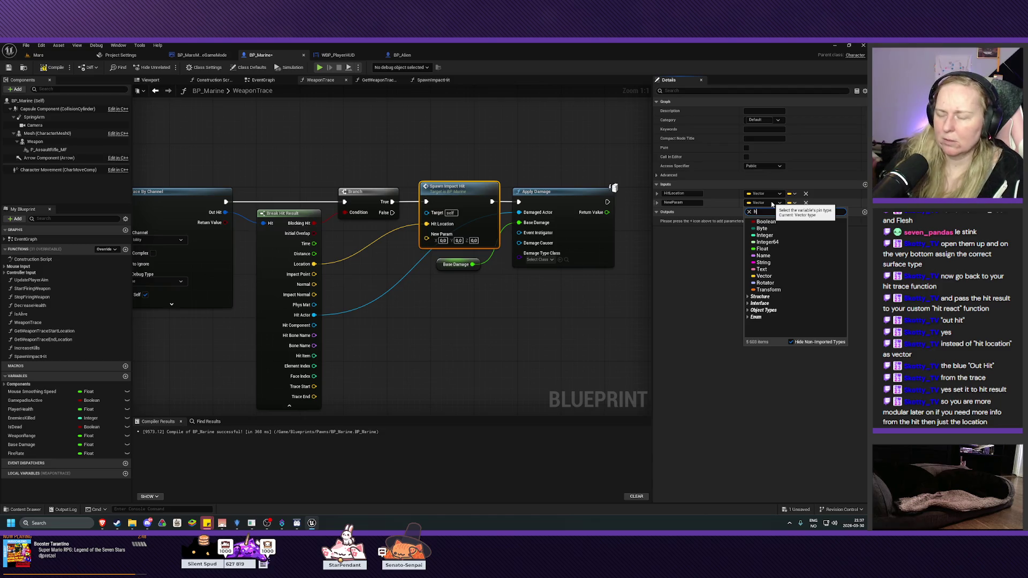
{"action": "type", "text": "it resu"}
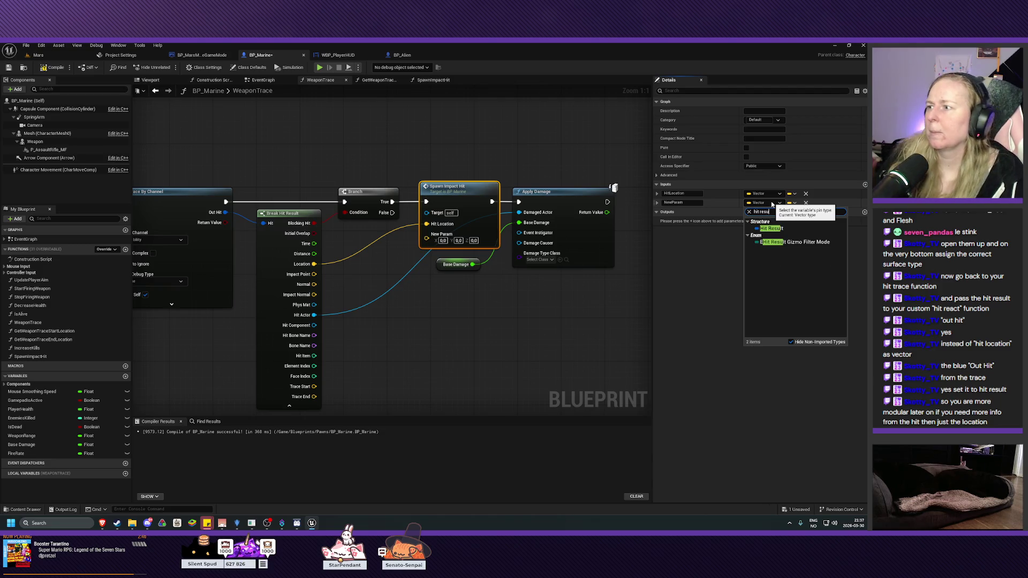
{"action": "left_click", "coordinate": [770, 229]}
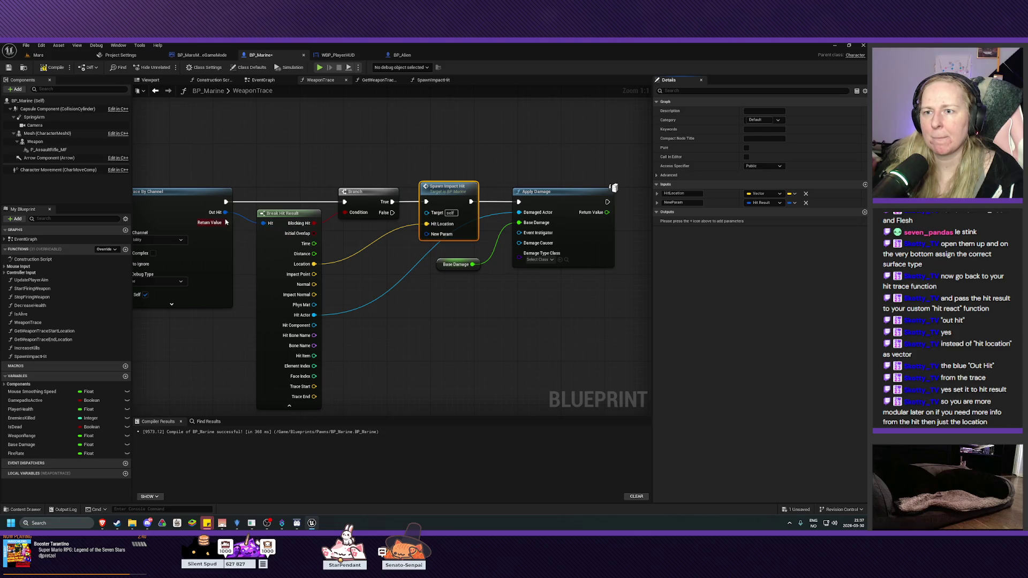
Step: Wire Out Hit into the new input, rename it HitResult, and move it above HitLocation
{"action": "mouse_move", "coordinate": [225, 212]}
{"action": "left_mouse_down"}
{"action": "mouse_move", "coordinate": [270, 230]}
{"action": "mouse_move", "coordinate": [427, 234]}
{"action": "left_mouse_up"}
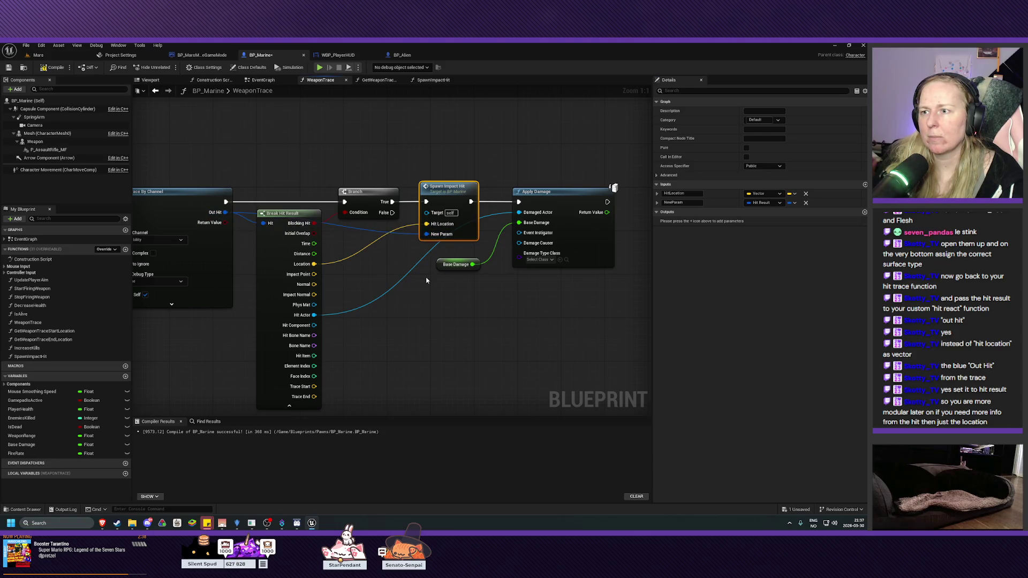
{"action": "left_click", "coordinate": [674, 202]}
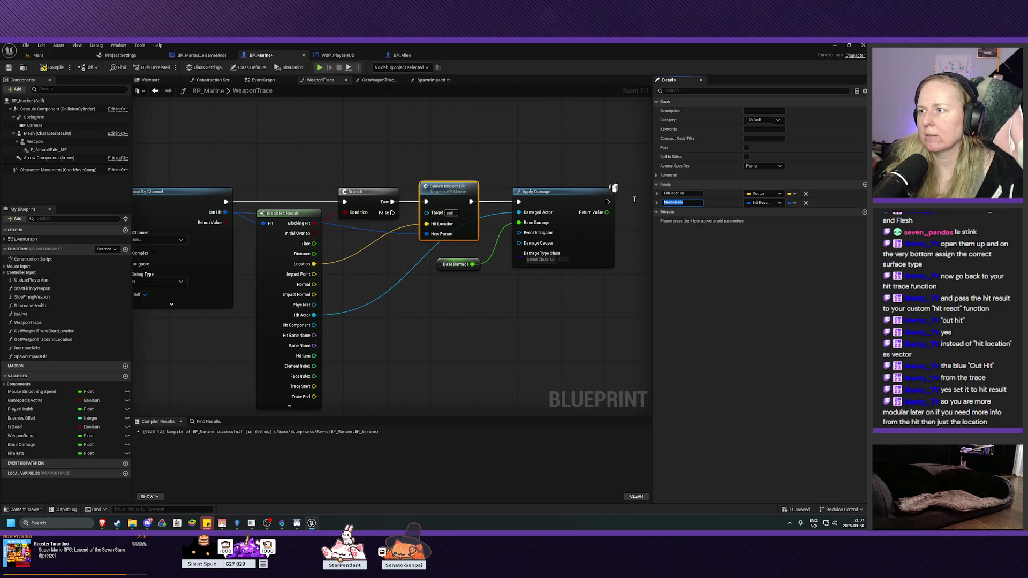
{"action": "type", "text": "HitResult"}
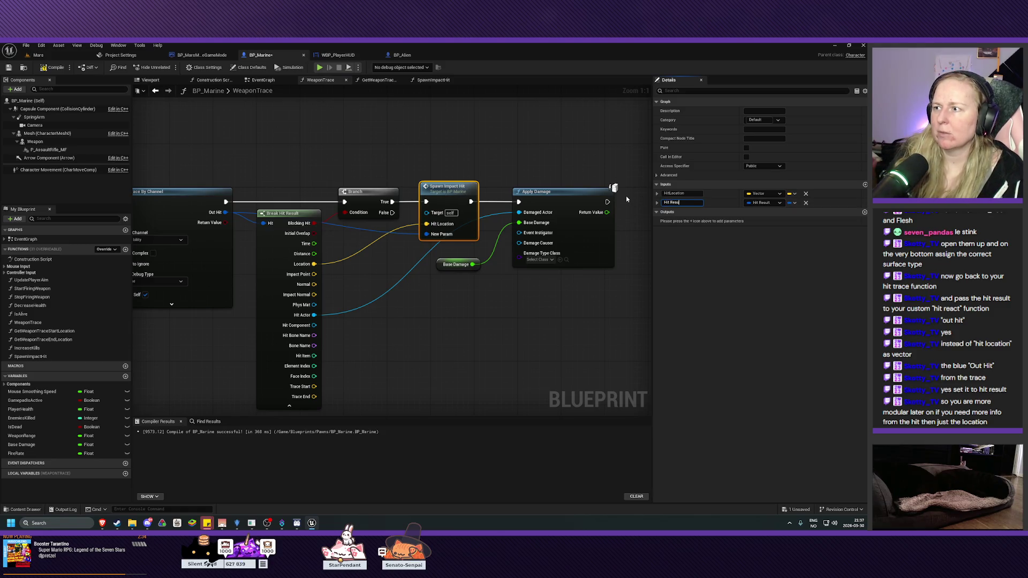
{"action": "key", "text": "Return"}
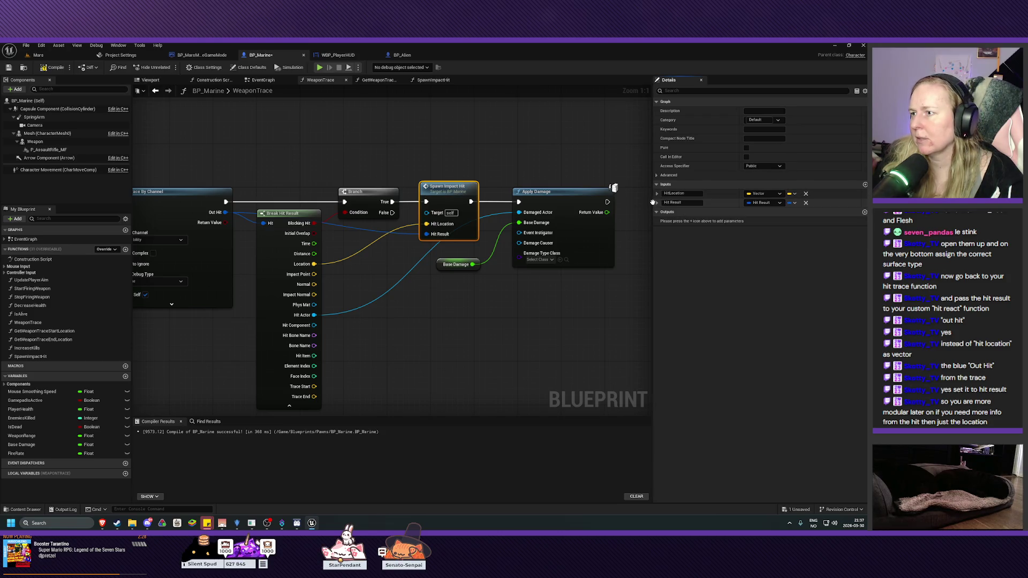
{"action": "left_click_drag", "start_coordinate": [652, 203], "coordinate": [653, 191]}
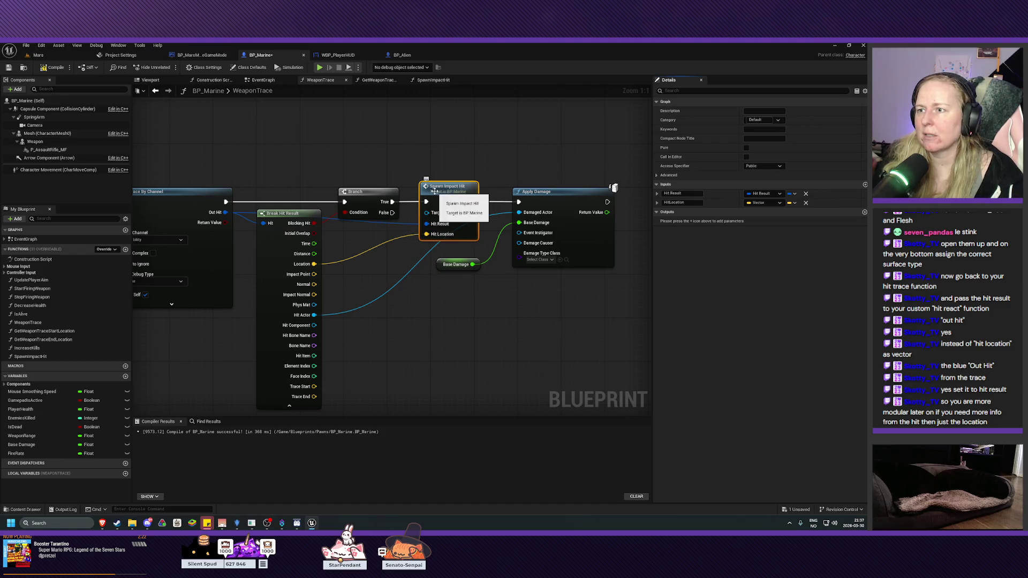
{"action": "scroll", "coordinate": [360, 104], "scroll_direction": "down", "scroll_amount": 3}
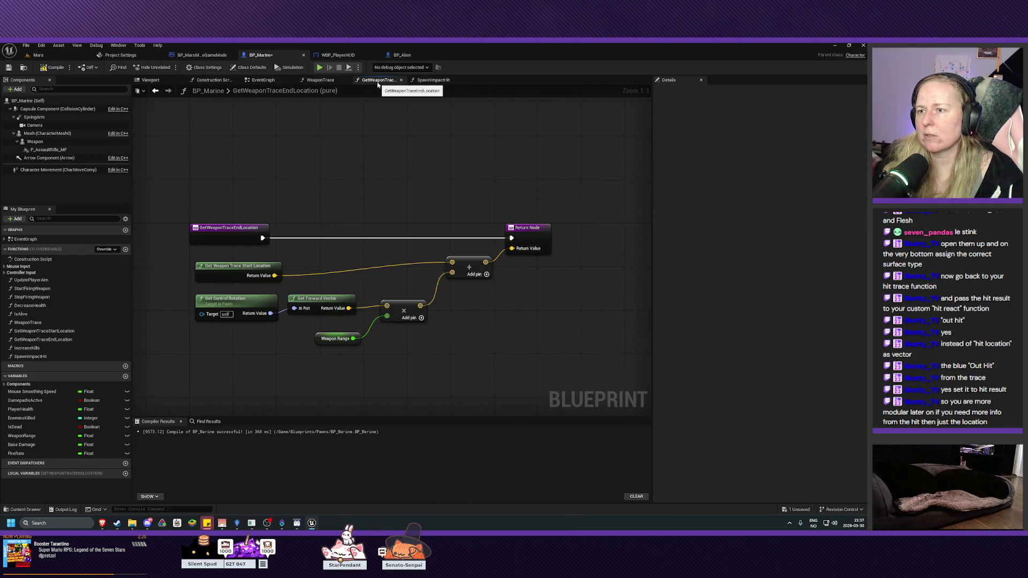
Step: In the SpawnImpactHit graph, move Spawn System at Location further right
{"action": "left_click", "coordinate": [433, 79]}
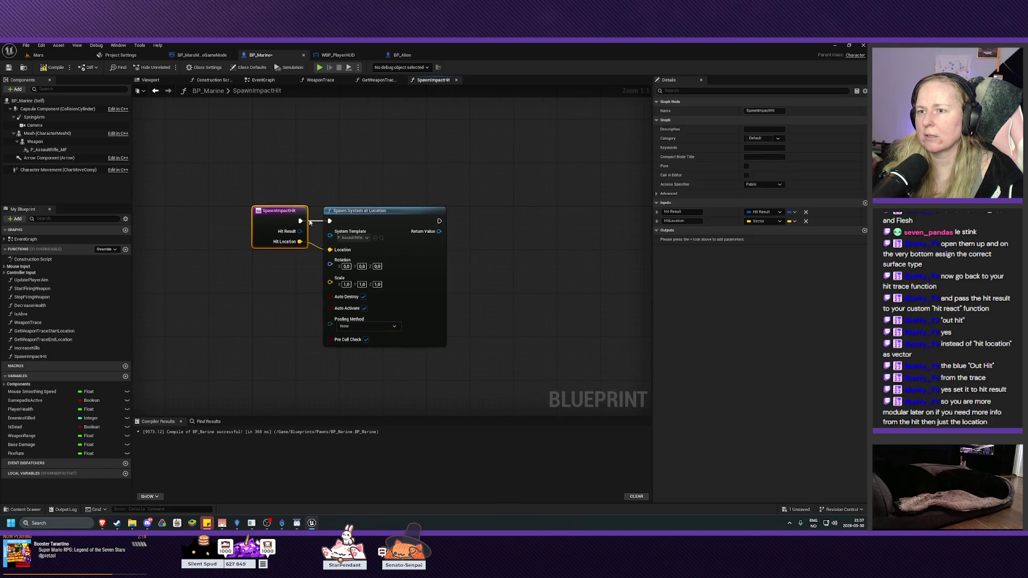
{"action": "left_click_drag", "start_coordinate": [388, 216], "coordinate": [430, 215]}
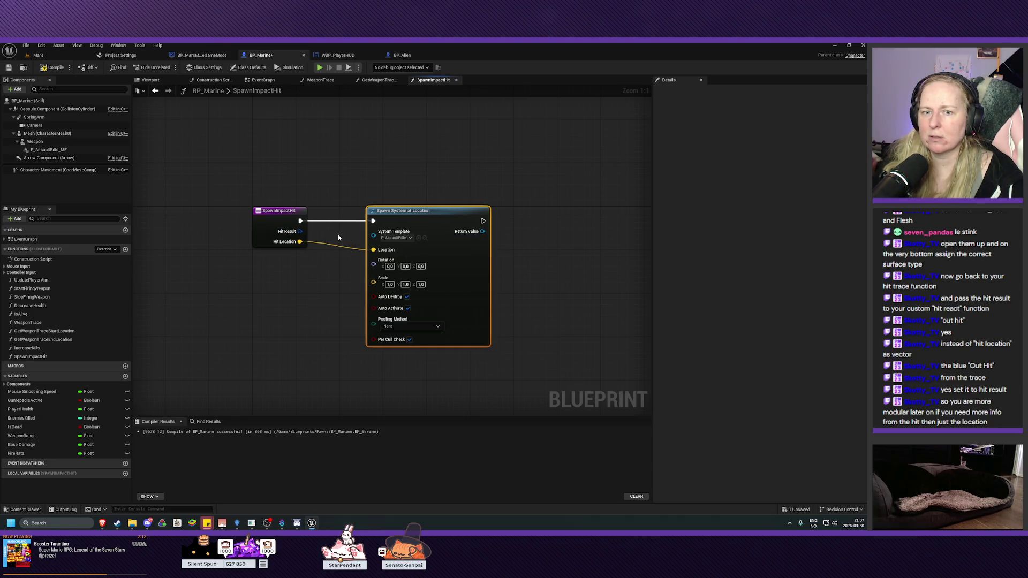
{"action": "left_click_drag", "start_coordinate": [344, 239], "coordinate": [283, 232]}
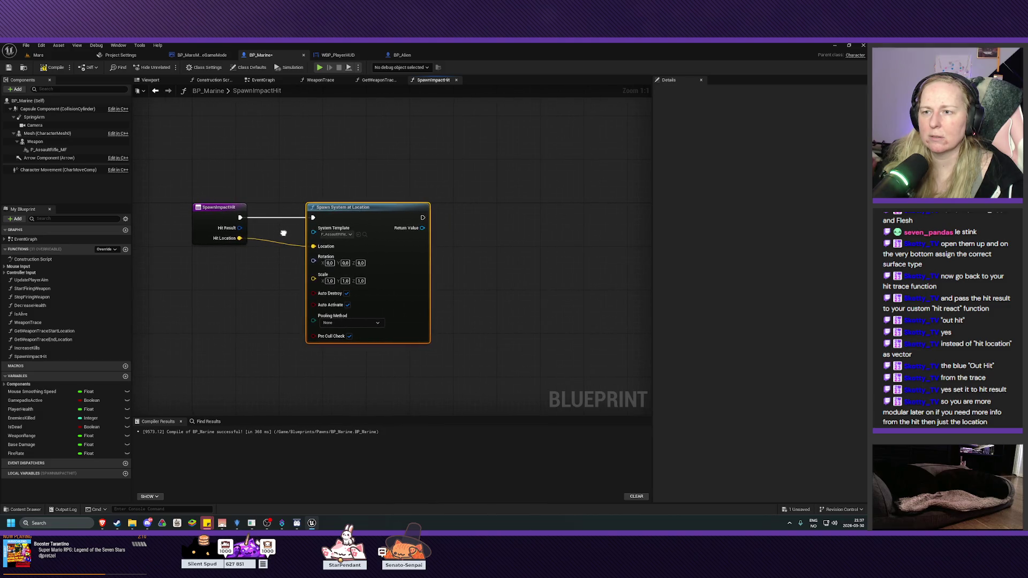
Step: Check the GameMode and HUD blueprints, then close BP_Marine's EventGraph tab
{"action": "left_click", "coordinate": [202, 55]}
{"action": "left_click", "coordinate": [338, 54]}
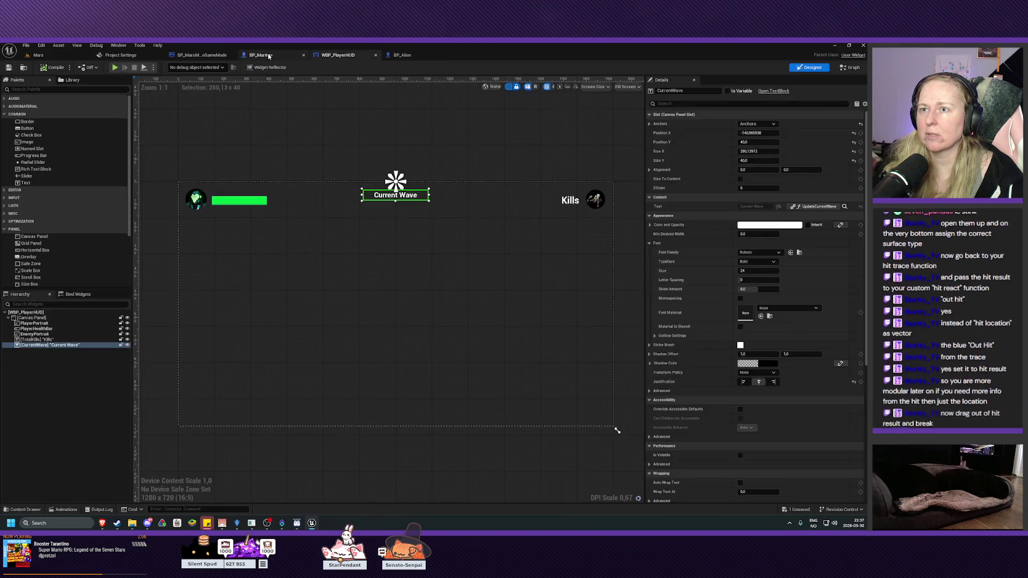
{"action": "left_click", "coordinate": [260, 55]}
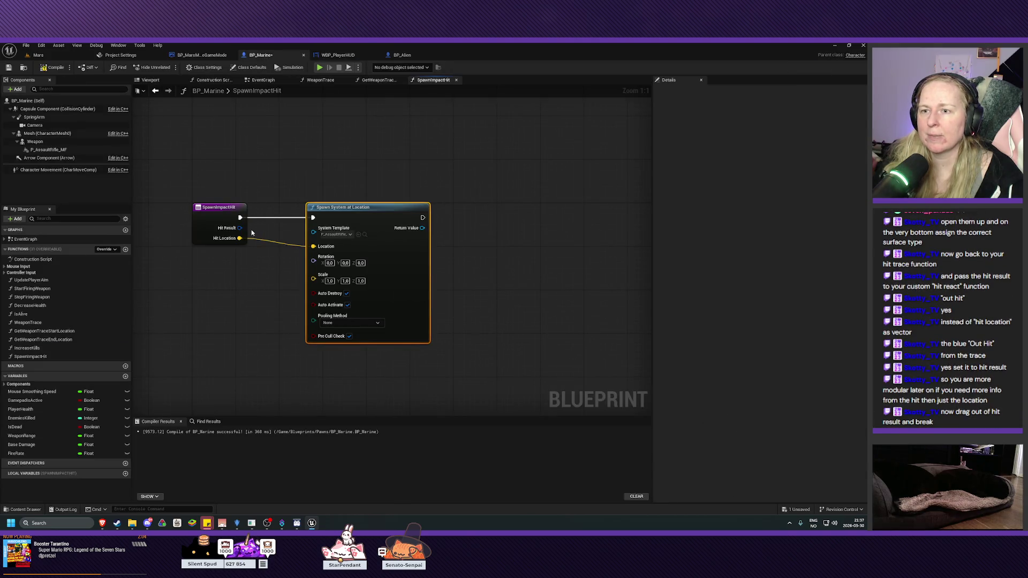
{"action": "left_click", "coordinate": [290, 80]}
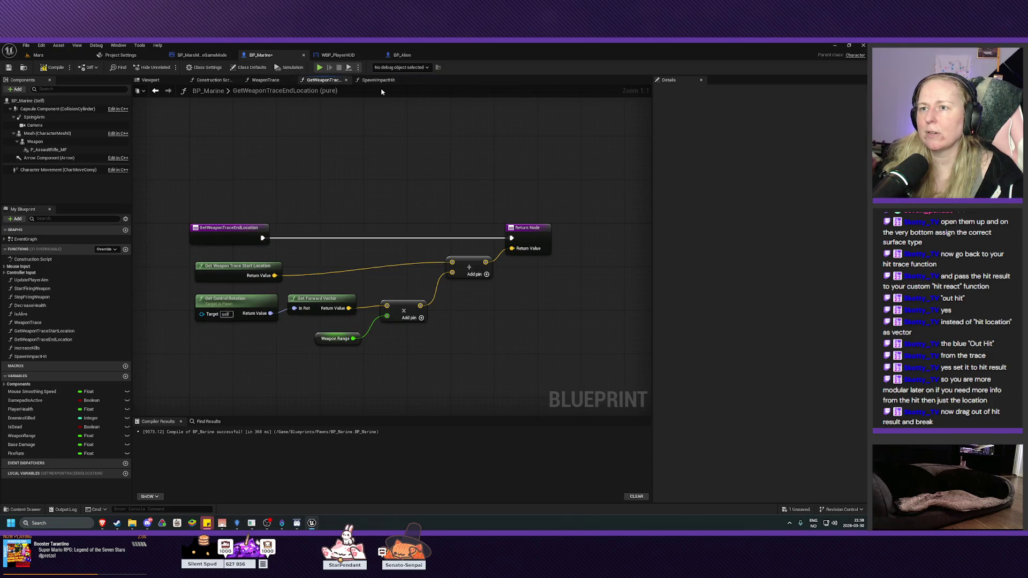
Step: Browse BP_Marine's WeaponTrace graph, 3D viewport, EventGraph and GetWeaponTraceEndLocation graph
{"action": "left_click", "coordinate": [273, 81]}
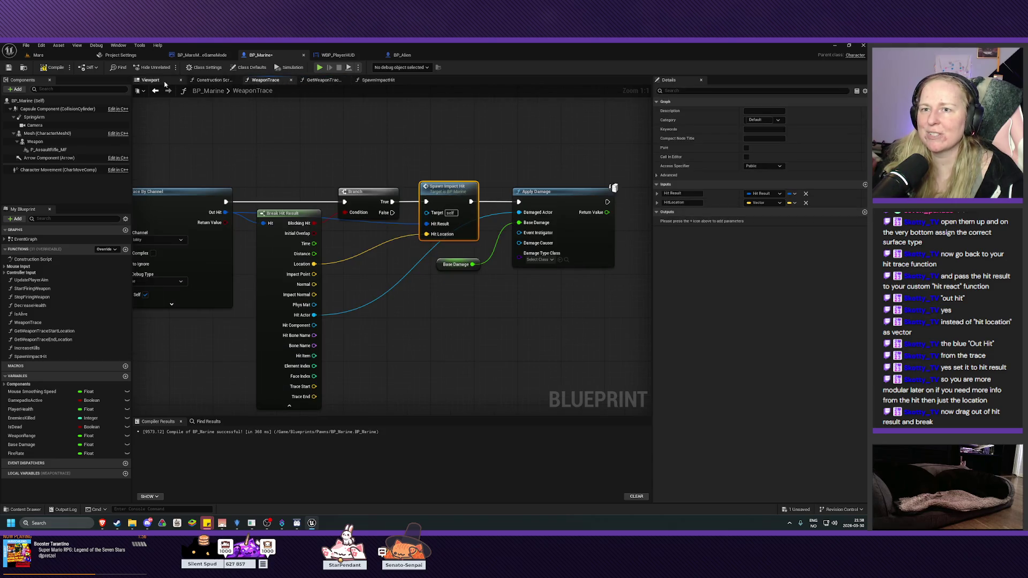
{"action": "left_click", "coordinate": [150, 80]}
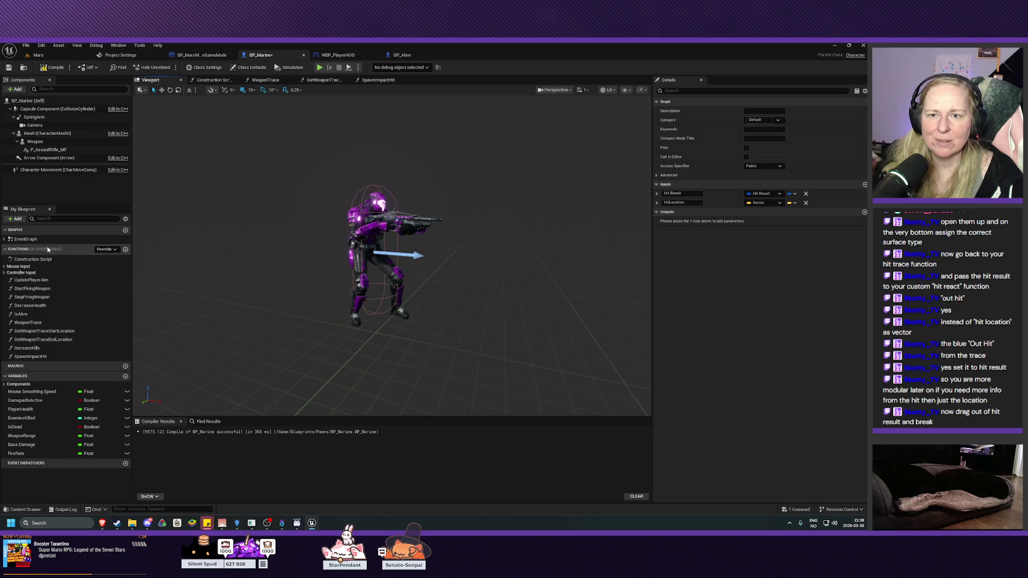
{"action": "double_click", "coordinate": [16, 241]}
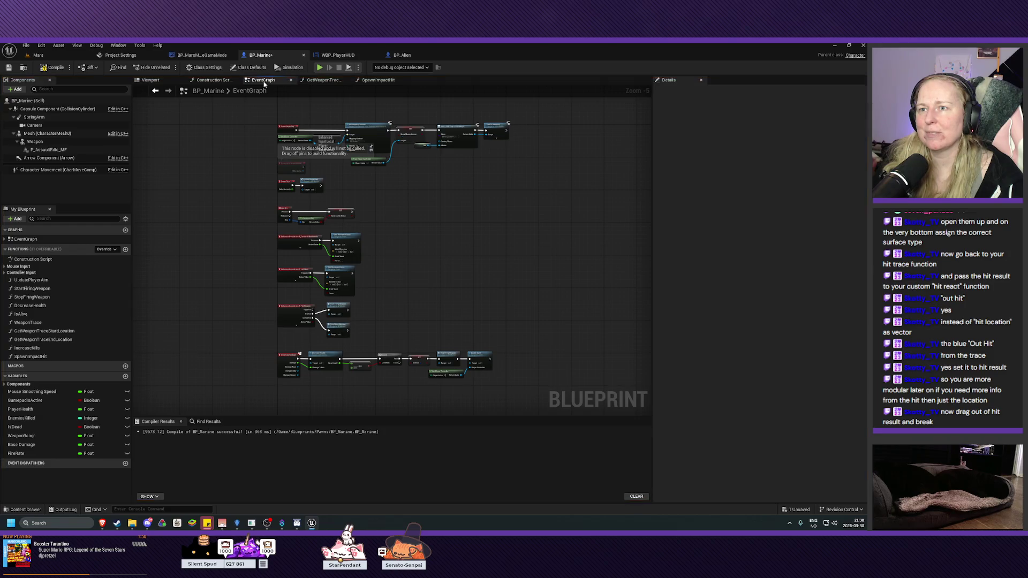
{"action": "scroll", "coordinate": [338, 202], "scroll_direction": "up", "scroll_amount": 4}
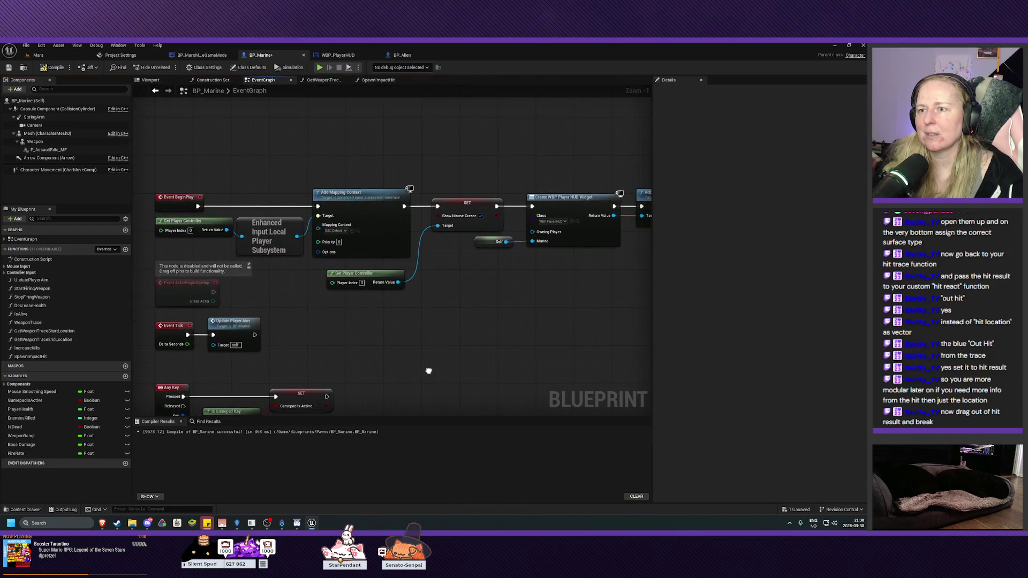
{"action": "left_click", "coordinate": [330, 81]}
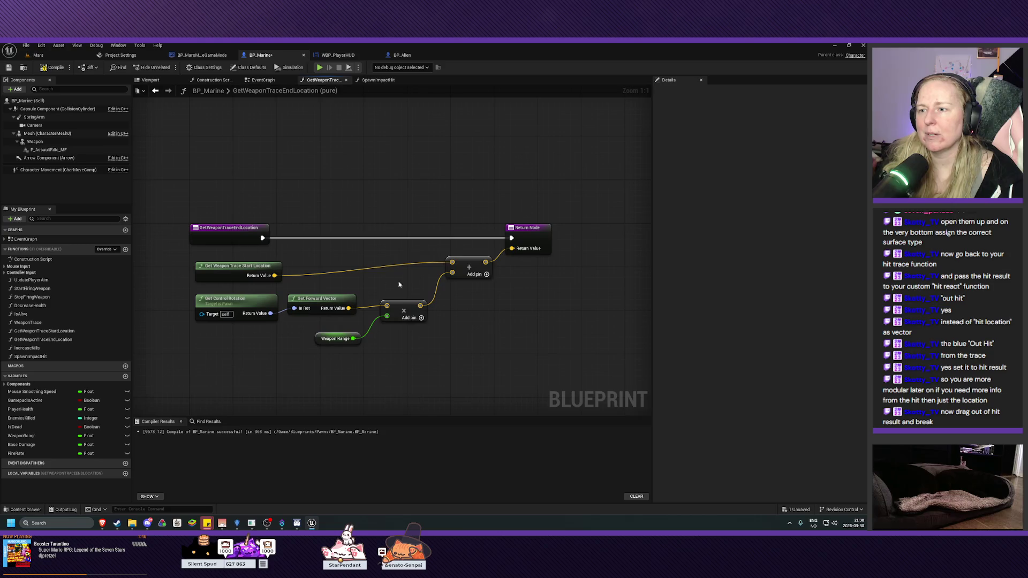
{"action": "left_click", "coordinate": [263, 80]}
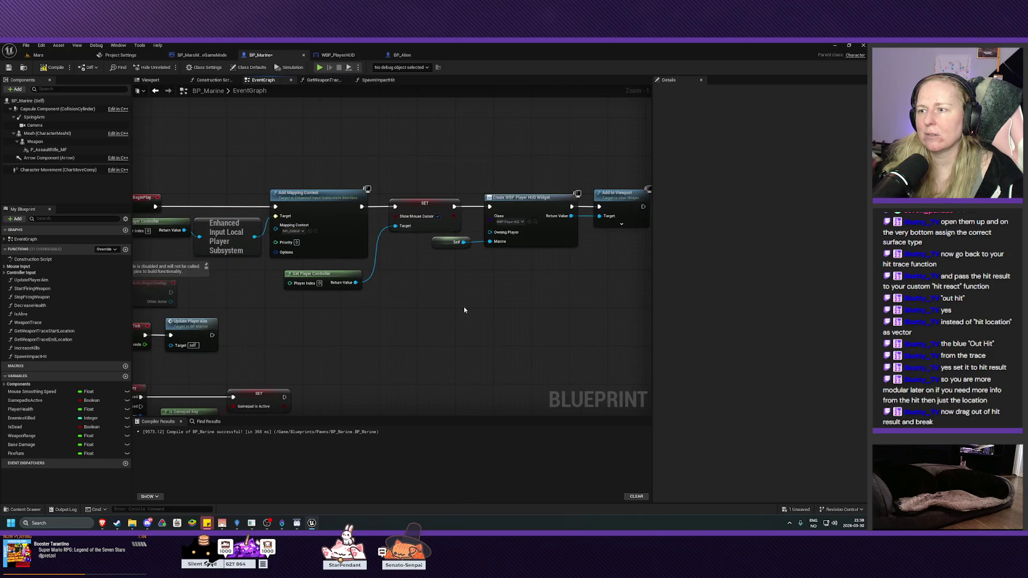
Step: Reopen WeaponTrace, place its tab before SpawnImpactHit, and select the Break Hit Result node
{"action": "double_click", "coordinate": [28, 322]}
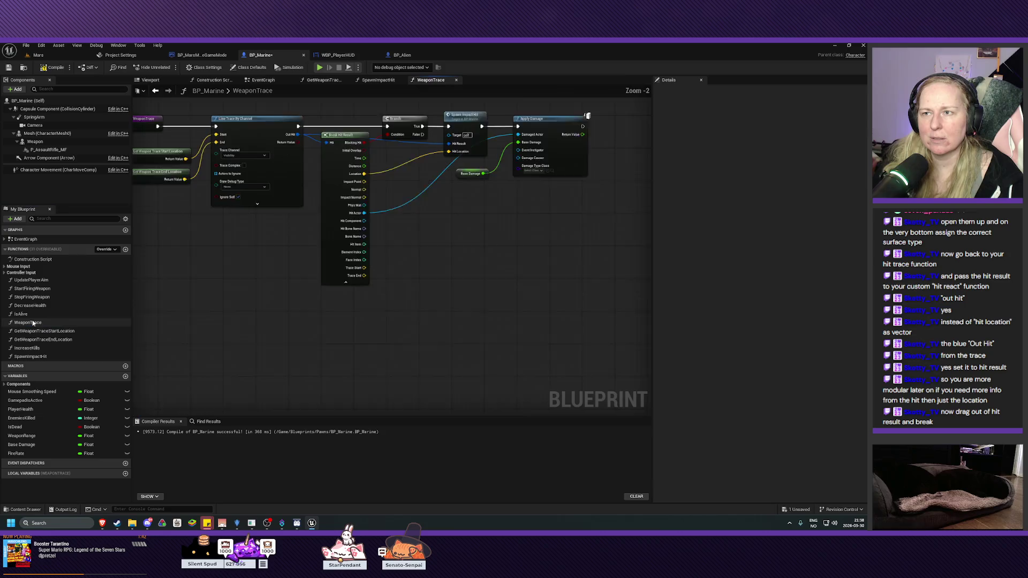
{"action": "left_click_drag", "start_coordinate": [424, 80], "coordinate": [363, 84]}
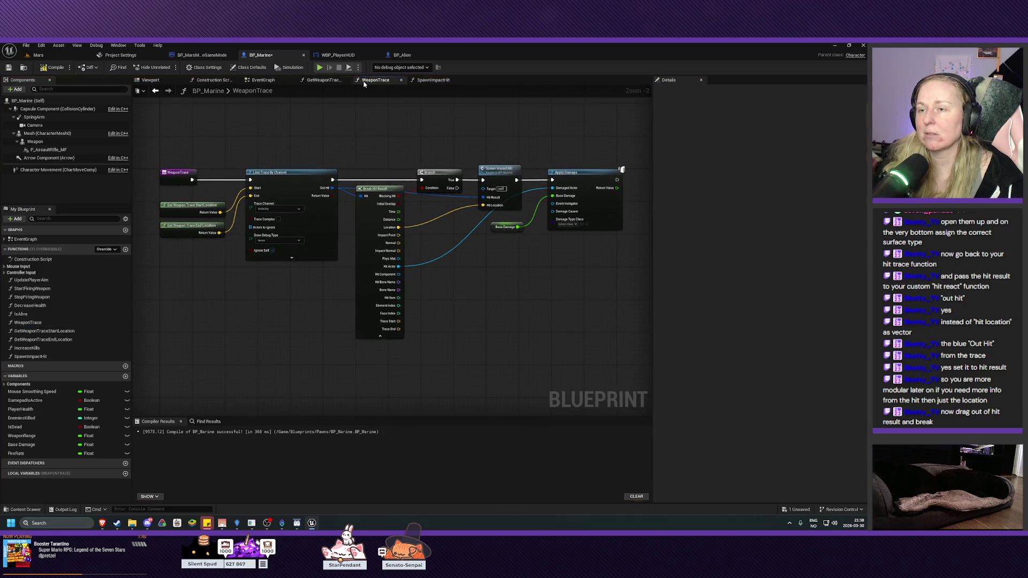
{"action": "mouse_move", "coordinate": [479, 306]}
{"action": "left_mouse_down"}
{"action": "mouse_move", "coordinate": [491, 356]}
{"action": "mouse_move", "coordinate": [439, 363]}
{"action": "left_mouse_up"}
{"action": "scroll", "coordinate": [484, 354], "scroll_direction": "up", "scroll_amount": 1}
{"action": "left_click", "coordinate": [309, 277]}
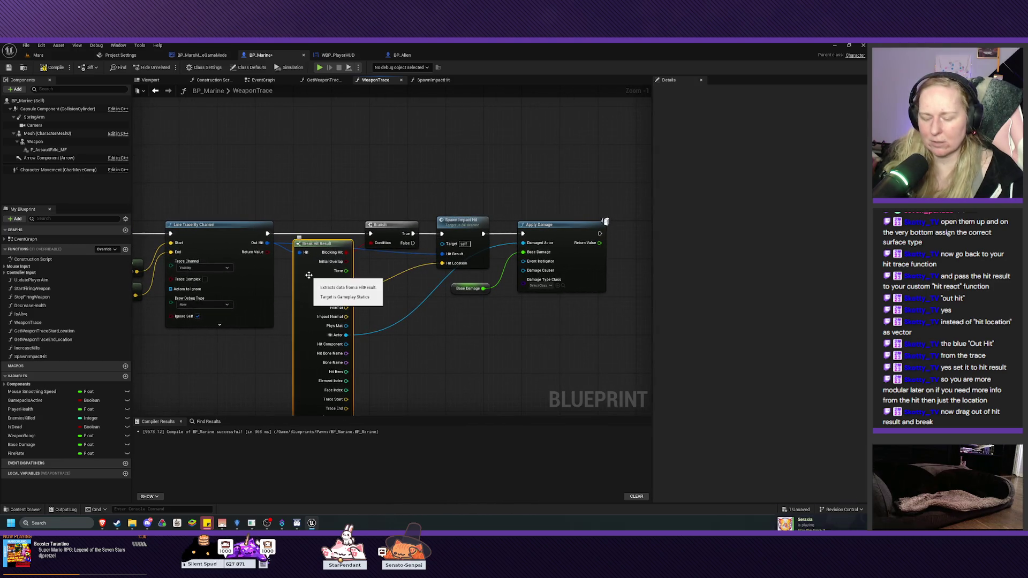
Step: In SpawnImpactHit, paste Break Hit Result, feed it Hit Result, and wire its Location into the spawn
{"action": "left_click", "coordinate": [428, 81]}
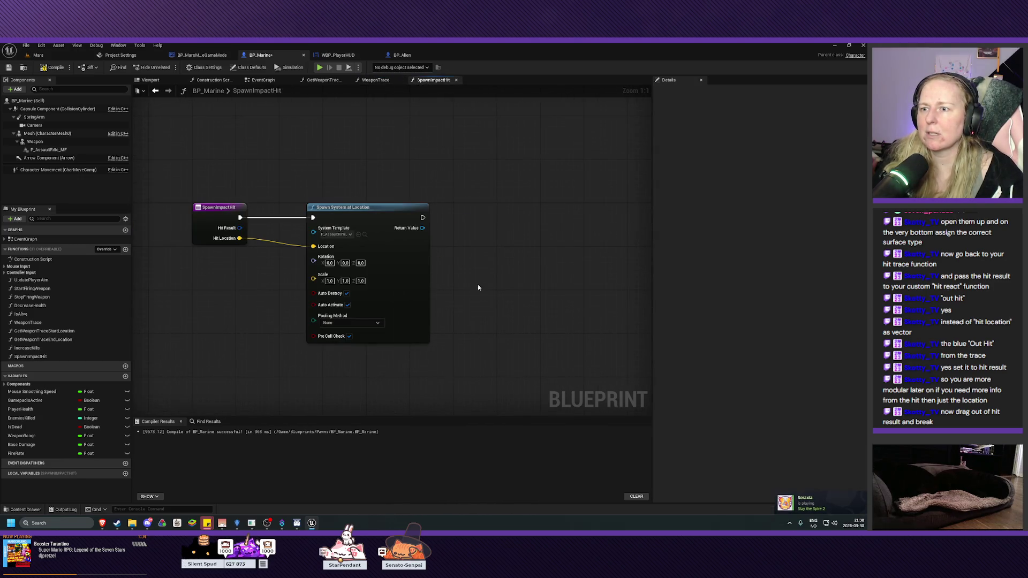
{"action": "left_click_drag", "start_coordinate": [377, 210], "coordinate": [453, 209]}
{"action": "left_click", "coordinate": [277, 287]}
{"action": "key", "text": "ctrl+v"}
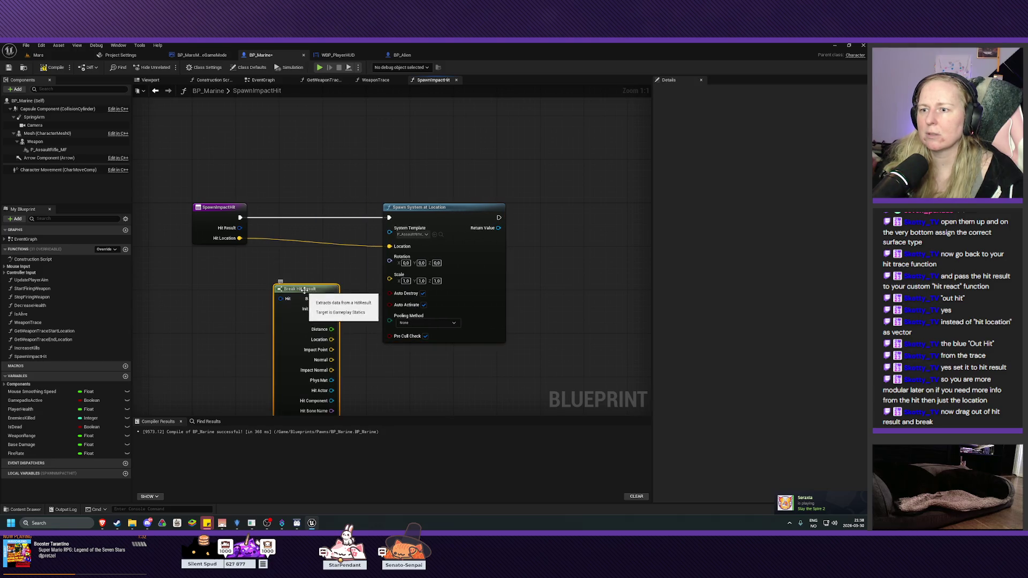
{"action": "mouse_move", "coordinate": [298, 290]}
{"action": "left_mouse_down"}
{"action": "mouse_move", "coordinate": [306, 236]}
{"action": "mouse_move", "coordinate": [303, 252]}
{"action": "left_mouse_up"}
{"action": "left_click", "coordinate": [389, 246], "text": "alt"}
{"action": "mouse_move", "coordinate": [242, 227]}
{"action": "left_mouse_down"}
{"action": "mouse_move", "coordinate": [284, 259]}
{"action": "mouse_move", "coordinate": [300, 243]}
{"action": "left_mouse_up"}
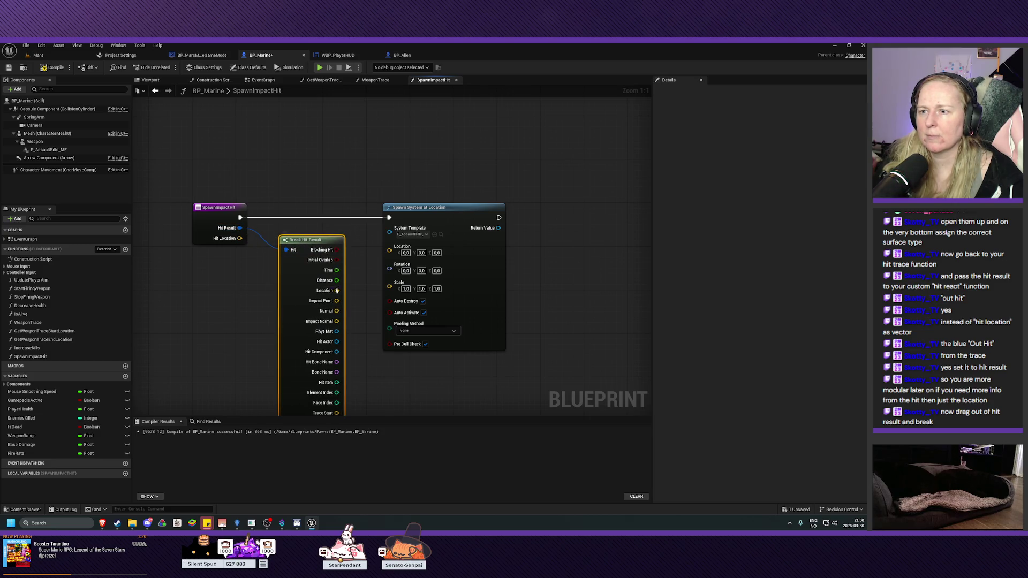
{"action": "left_click_drag", "start_coordinate": [337, 291], "coordinate": [391, 247]}
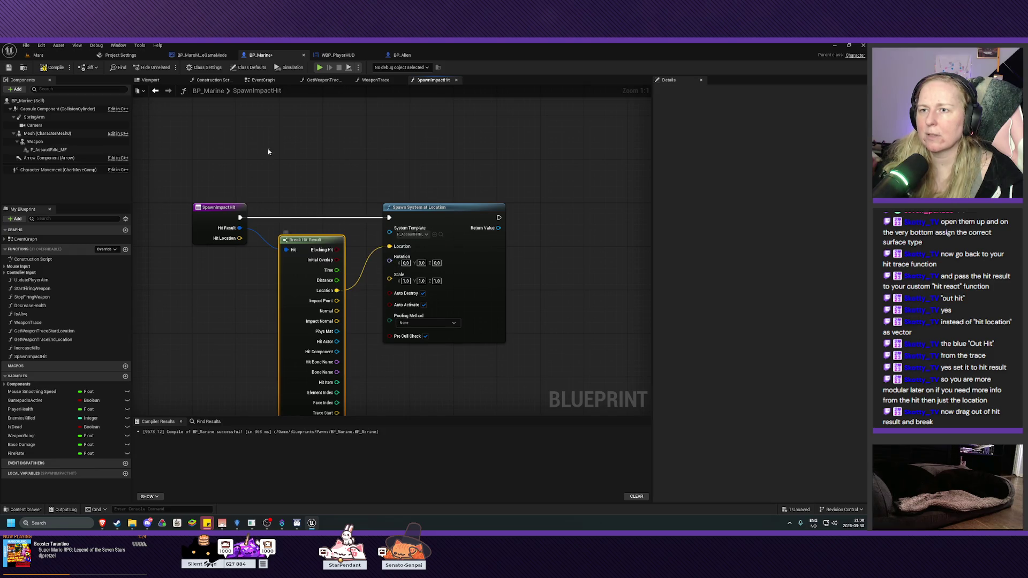
Step: In WeaponTrace, remove the wire going into SpawnImpactHit's Hit Location input
{"action": "left_click", "coordinate": [202, 55]}
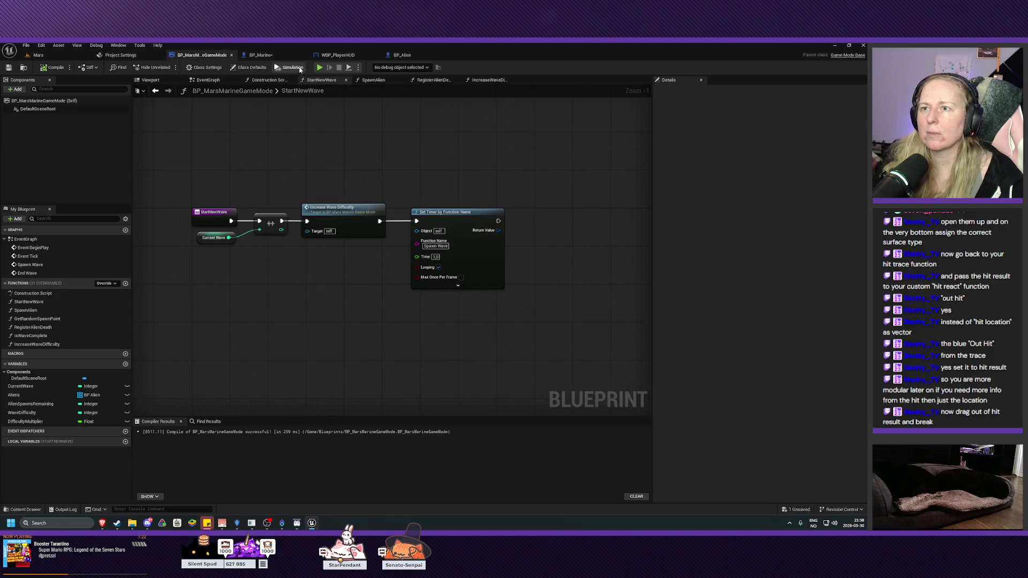
{"action": "left_click", "coordinate": [261, 54]}
{"action": "left_click", "coordinate": [263, 80]}
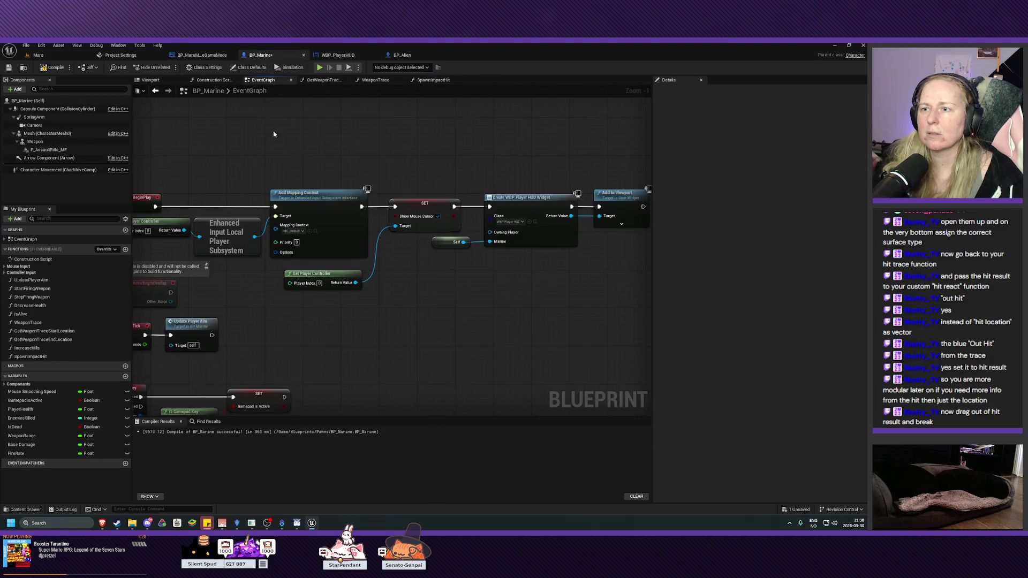
{"action": "left_click", "coordinate": [324, 79]}
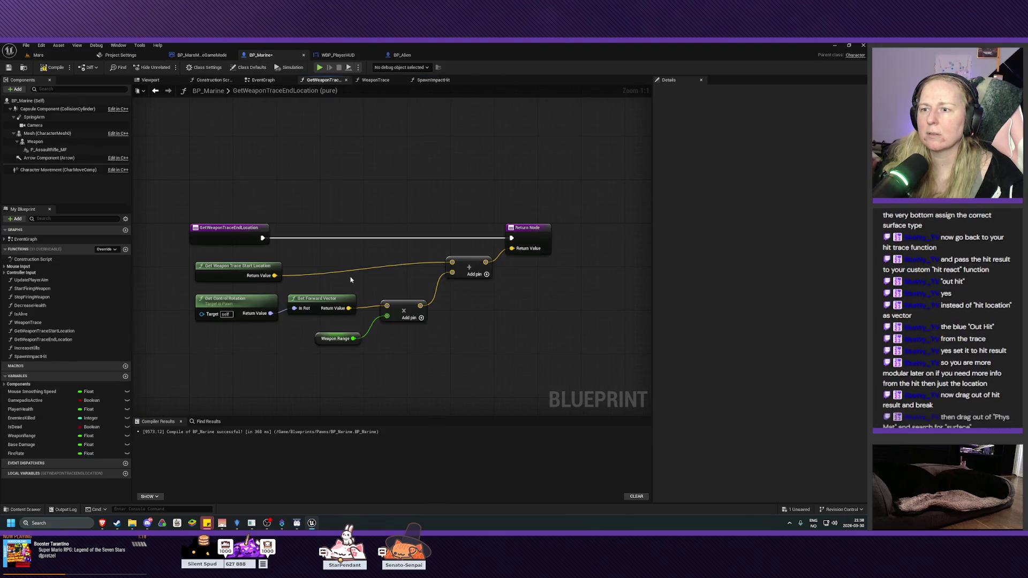
{"action": "left_click", "coordinate": [375, 80]}
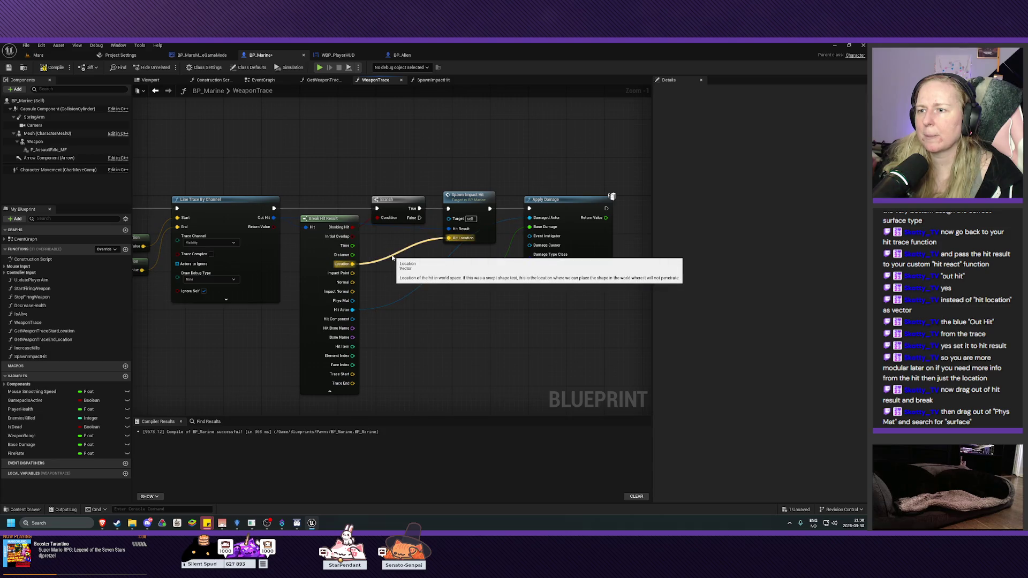
{"action": "left_click", "coordinate": [391, 258], "text": "alt"}
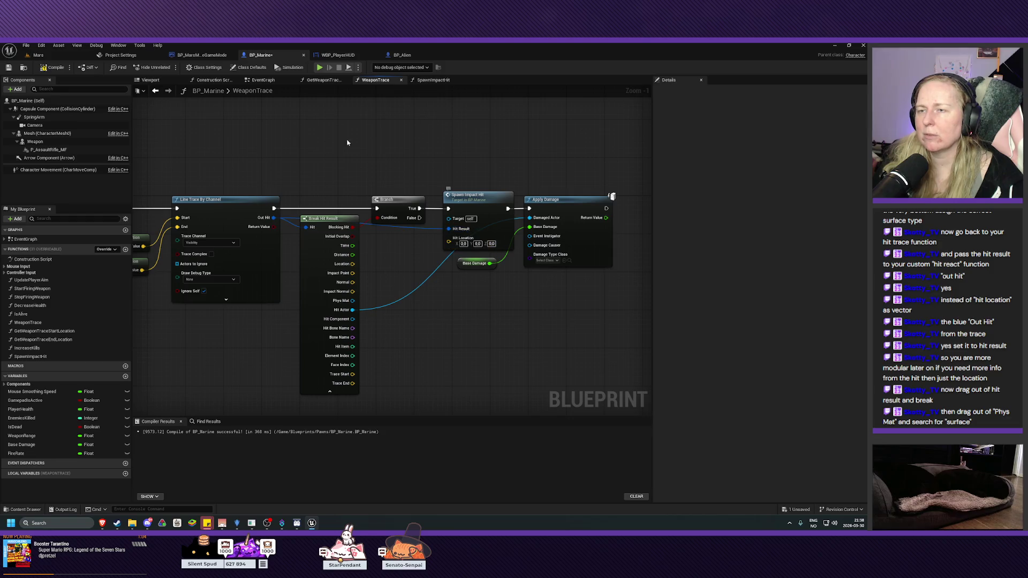
Step: Delete the HitLocation input from SpawnImpactHit and nudge Break Hit Result up
{"action": "left_click", "coordinate": [433, 79]}
{"action": "left_click", "coordinate": [210, 219]}
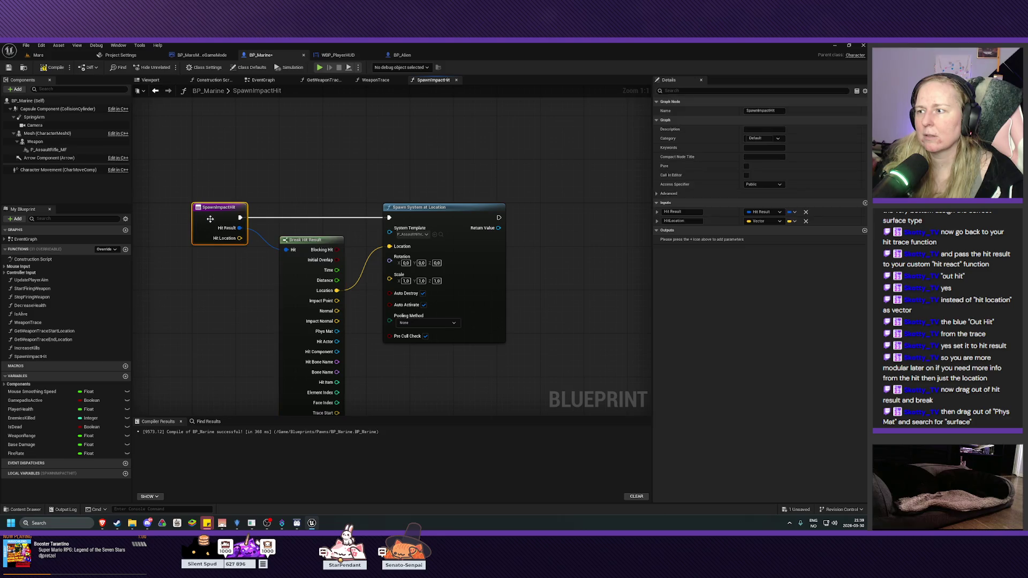
{"action": "left_click", "coordinate": [805, 221]}
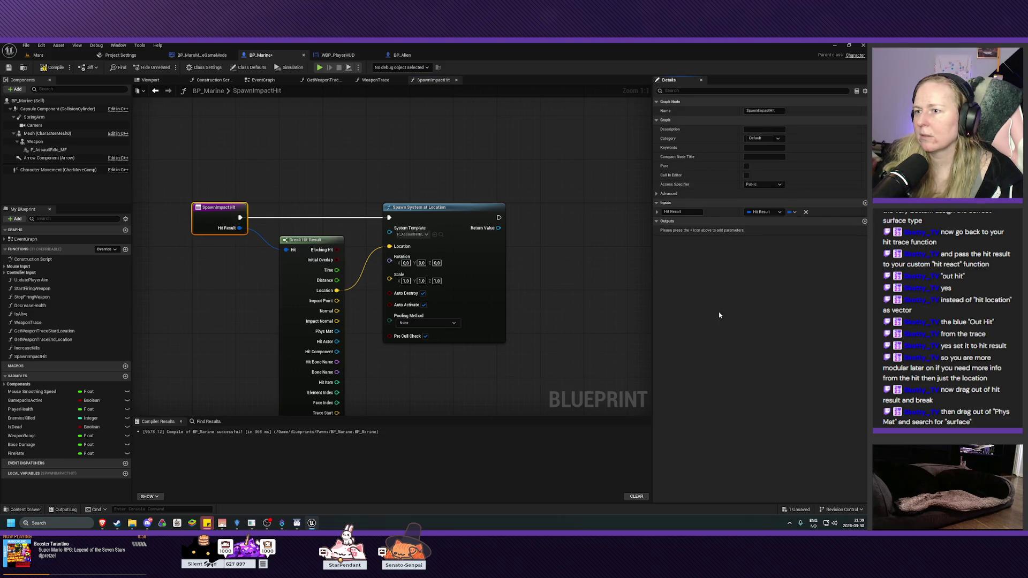
{"action": "left_click_drag", "start_coordinate": [311, 240], "coordinate": [312, 234]}
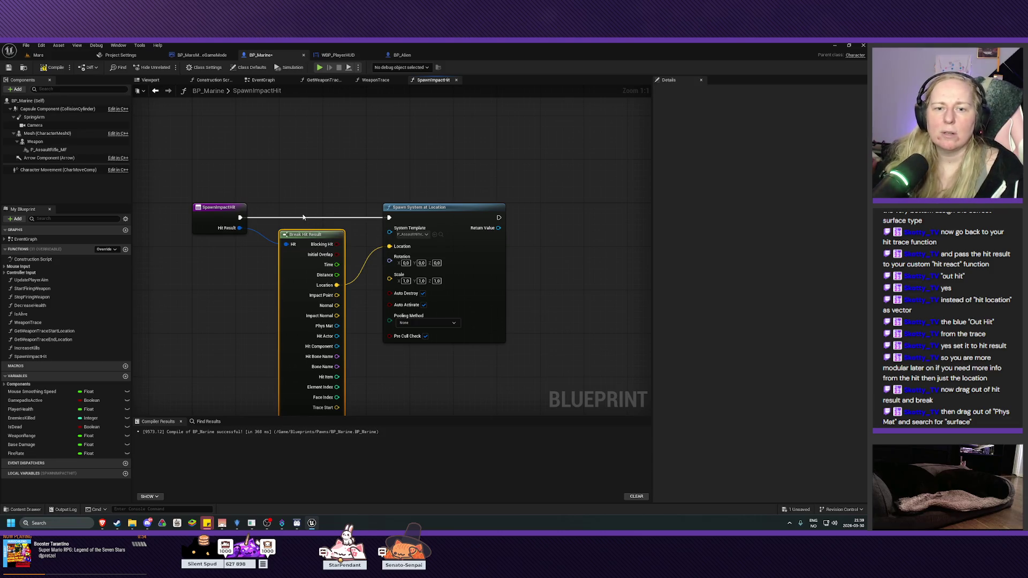
Step: Add a Get Surface Type node fed by Break Hit Result's Phys Mat output
{"action": "left_click_drag", "start_coordinate": [313, 179], "coordinate": [302, 121]}
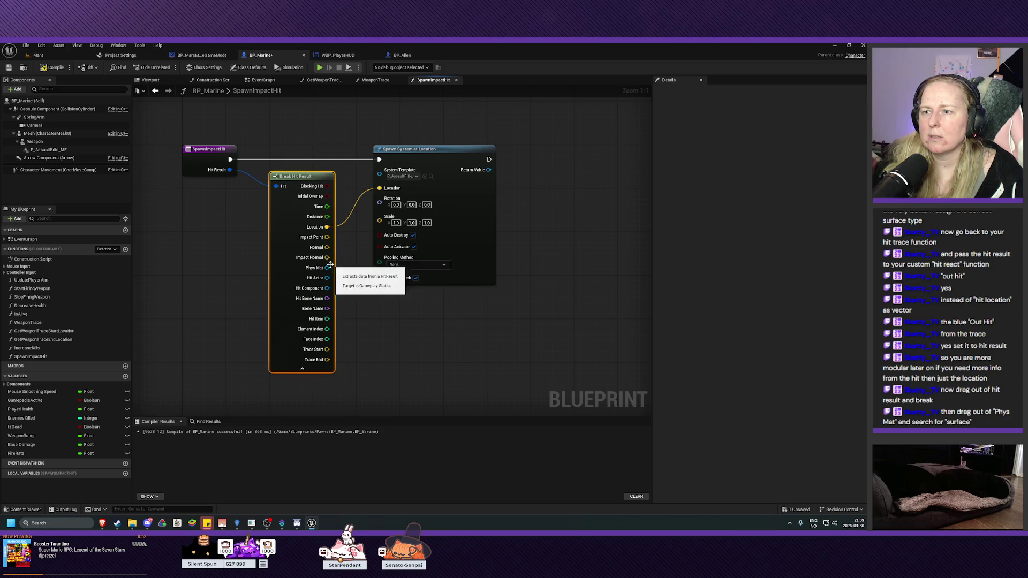
{"action": "left_click_drag", "start_coordinate": [327, 267], "coordinate": [378, 320]}
{"action": "type", "text": "surface"}
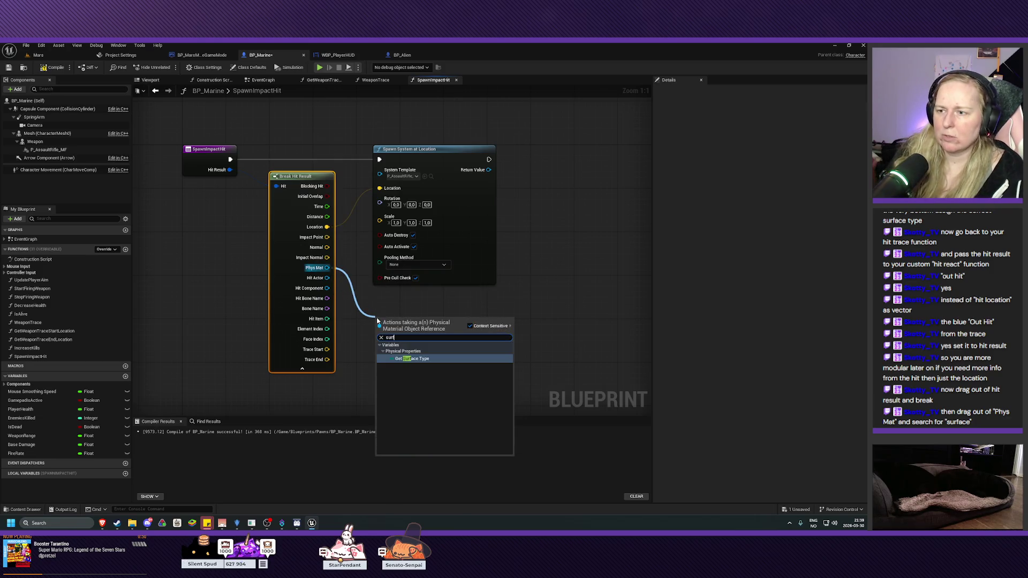
{"action": "key", "text": "Return"}
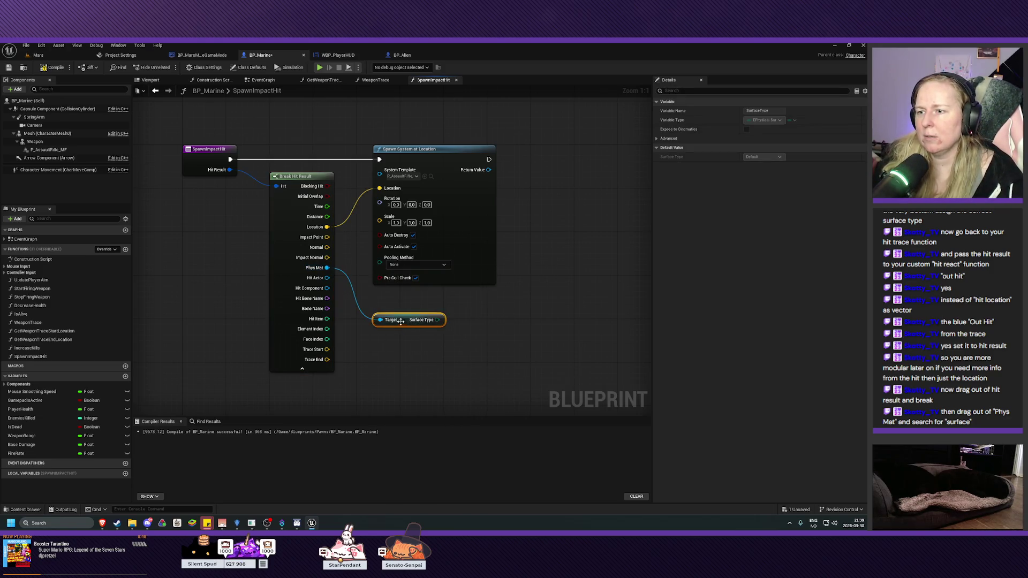
{"action": "left_click_drag", "start_coordinate": [400, 321], "coordinate": [381, 308]}
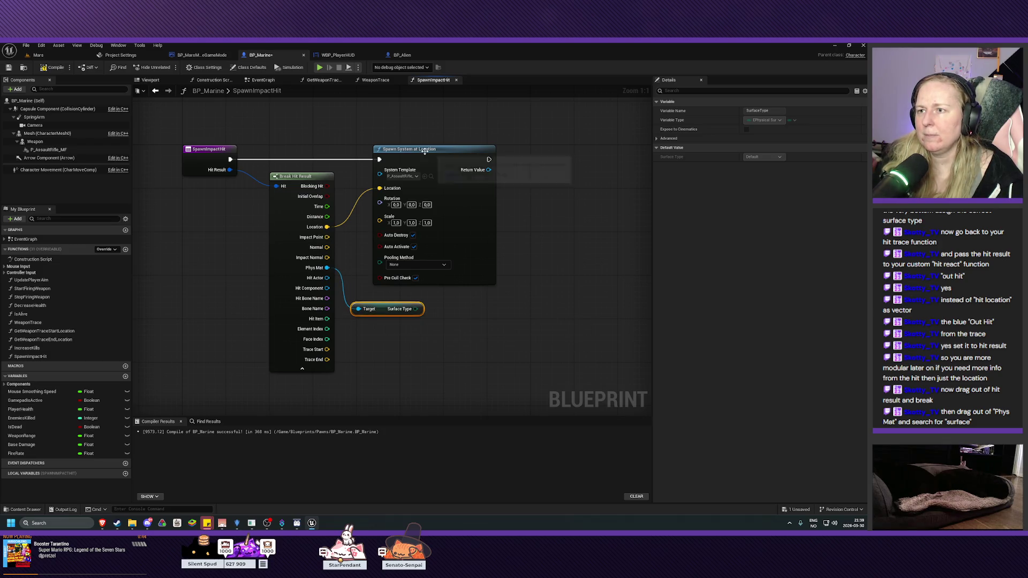
Step: Spread out the nodes and search 'swit' from the Surface Type output
{"action": "left_click_drag", "start_coordinate": [427, 153], "coordinate": [525, 152]}
{"action": "left_click_drag", "start_coordinate": [295, 176], "coordinate": [273, 173]}
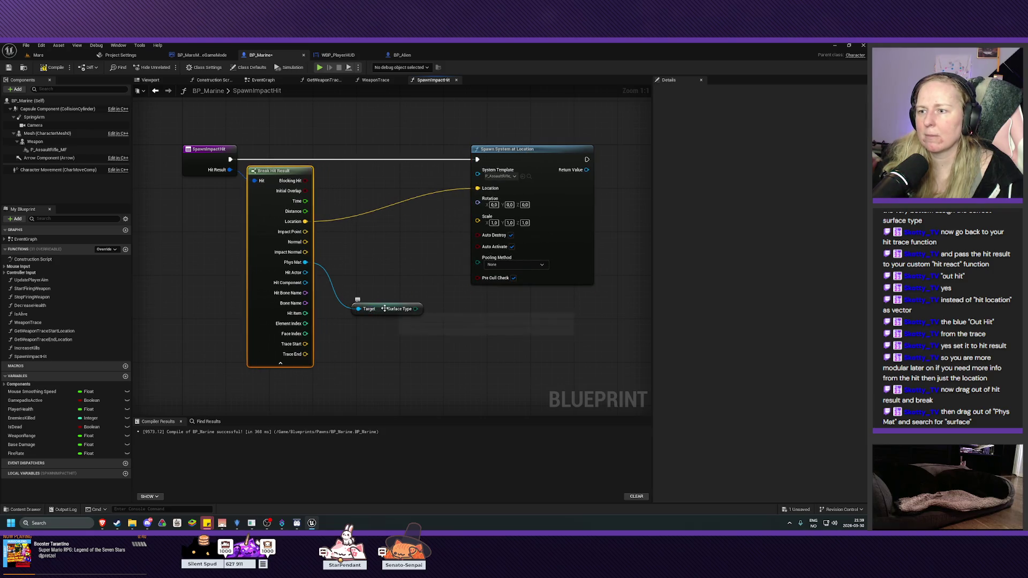
{"action": "left_click_drag", "start_coordinate": [385, 309], "coordinate": [357, 270]}
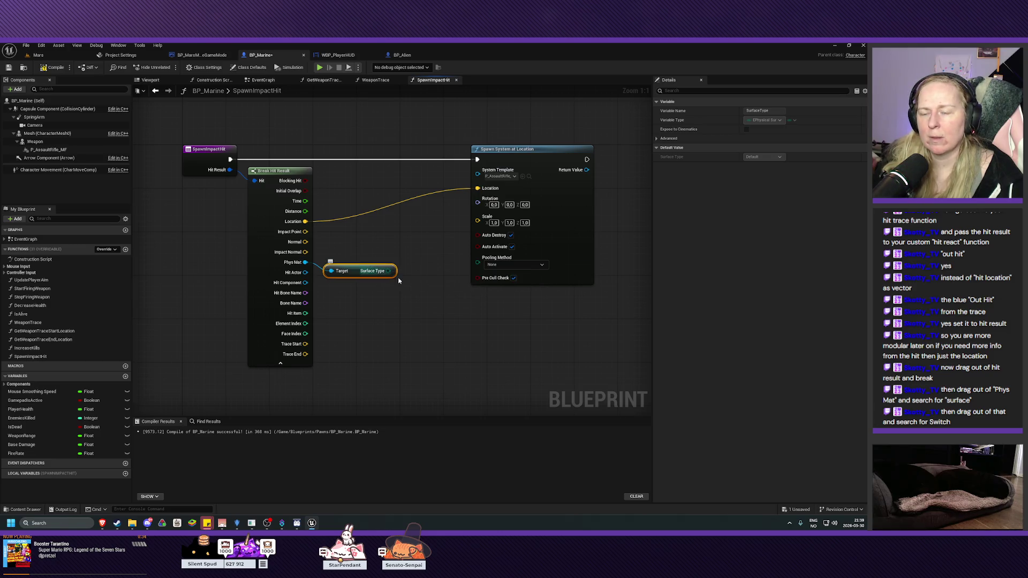
{"action": "left_click_drag", "start_coordinate": [390, 270], "coordinate": [417, 280]}
{"action": "type", "text": "swit"}
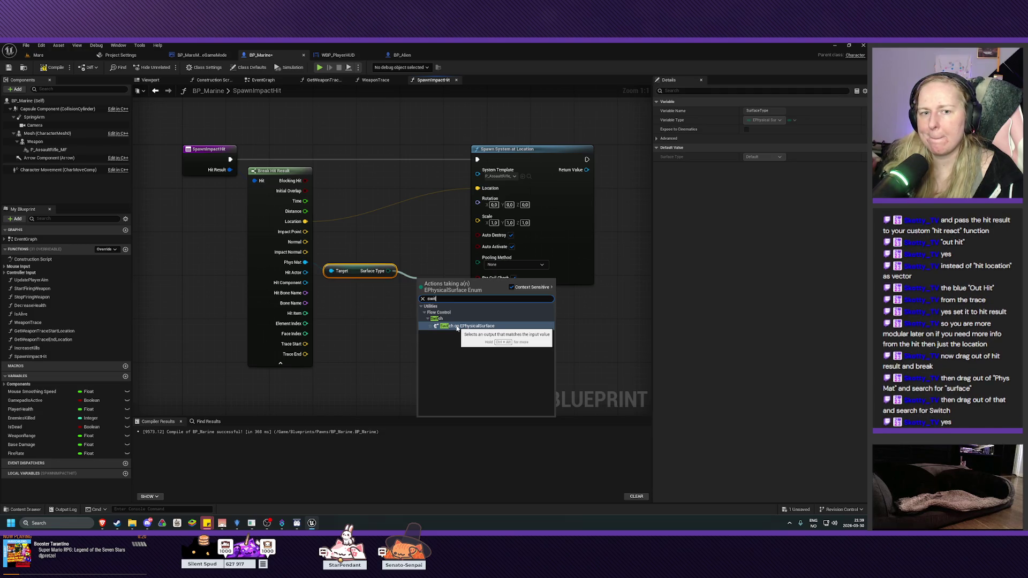
Step: Add a Switch on EPhysicalSurface node and place it on the main execution line
{"action": "left_click", "coordinate": [457, 327]}
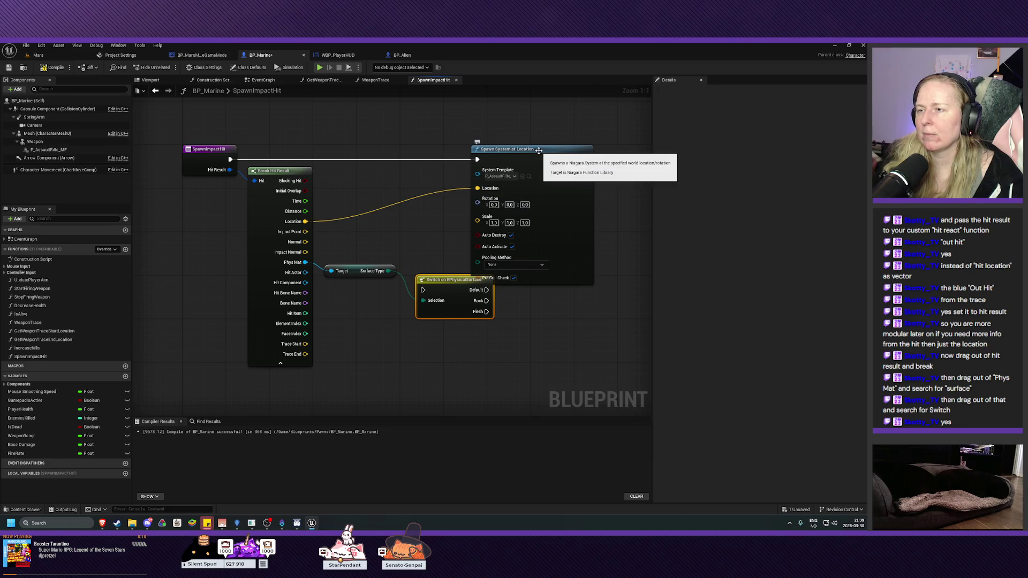
{"action": "left_click_drag", "start_coordinate": [541, 154], "coordinate": [582, 152]}
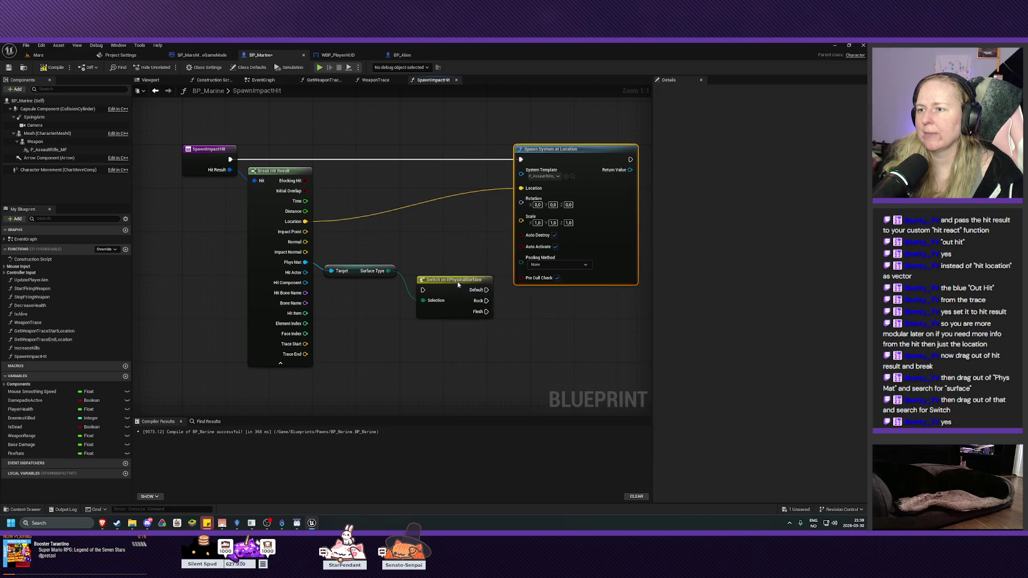
{"action": "left_click_drag", "start_coordinate": [457, 283], "coordinate": [453, 228]}
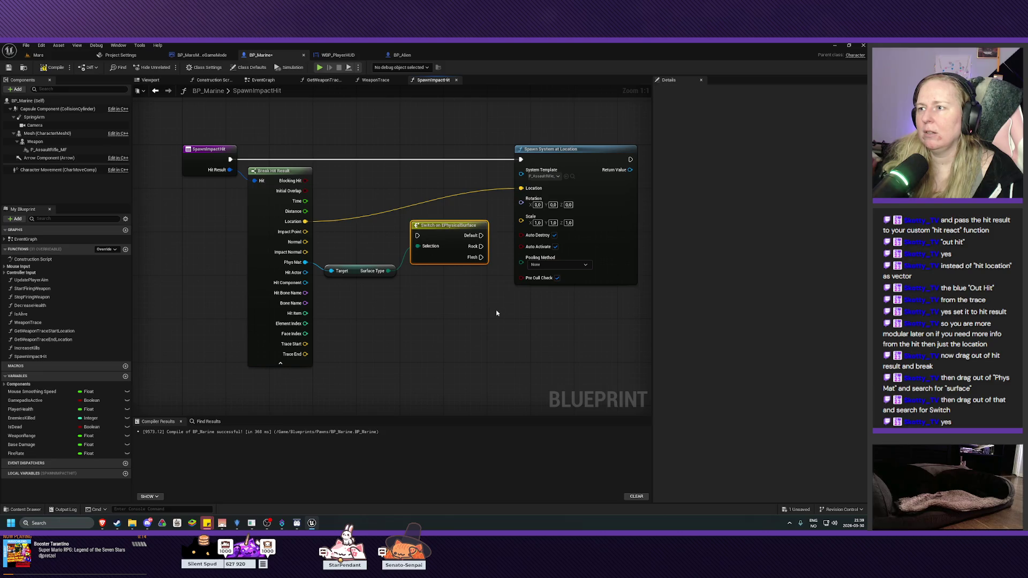
{"action": "mouse_move", "coordinate": [496, 313]}
{"action": "left_mouse_down"}
{"action": "mouse_move", "coordinate": [411, 305]}
{"action": "mouse_move", "coordinate": [433, 324]}
{"action": "mouse_move", "coordinate": [369, 310]}
{"action": "mouse_move", "coordinate": [314, 259]}
{"action": "mouse_move", "coordinate": [297, 273]}
{"action": "left_mouse_up"}
{"action": "left_click_drag", "start_coordinate": [409, 321], "coordinate": [434, 300]}
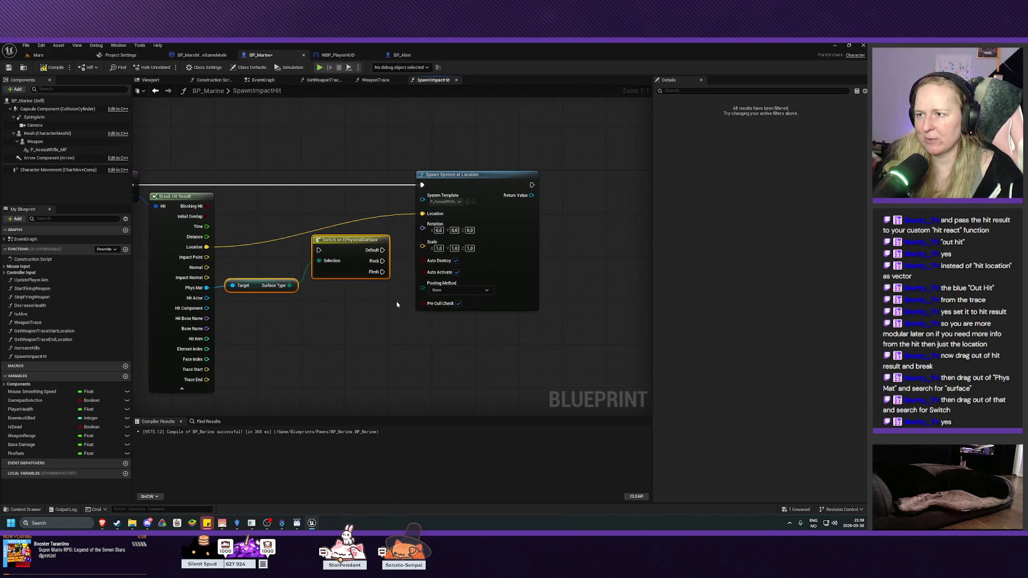
{"action": "left_click", "coordinate": [346, 197]}
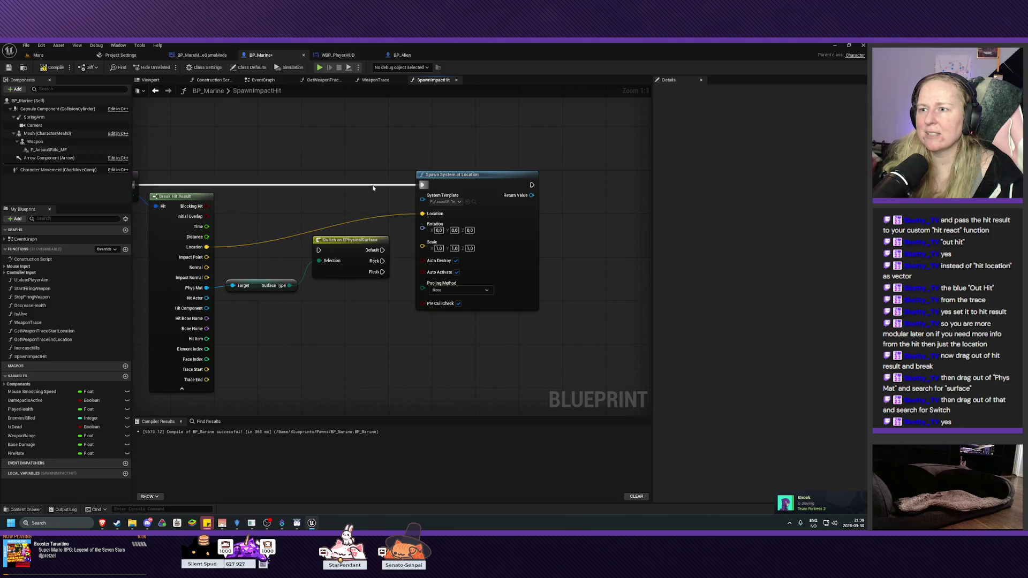
{"action": "left_click_drag", "start_coordinate": [339, 242], "coordinate": [342, 180]}
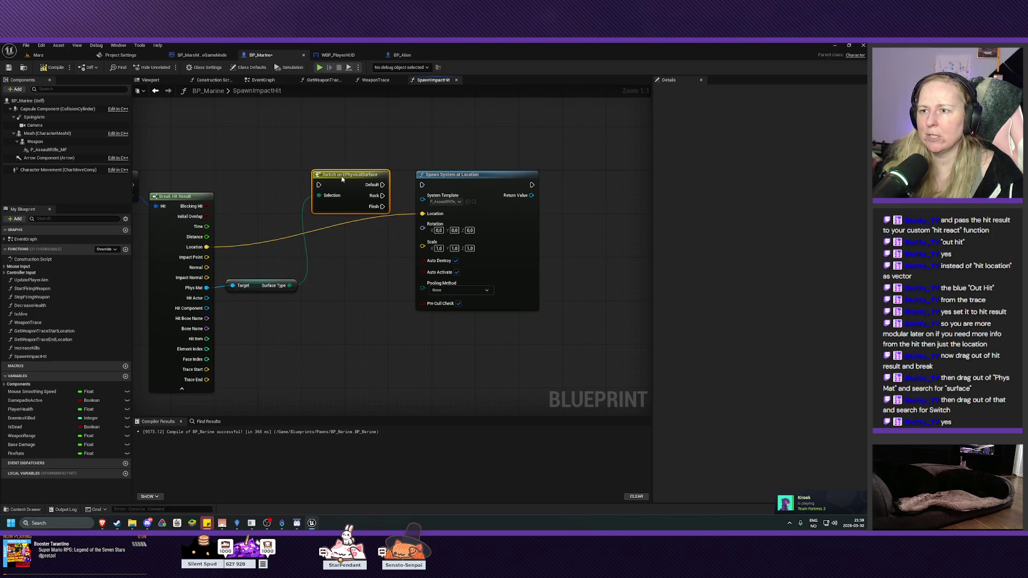
{"action": "mouse_move", "coordinate": [163, 179]}
{"action": "left_mouse_down"}
{"action": "mouse_move", "coordinate": [336, 194]}
{"action": "mouse_move", "coordinate": [385, 184]}
{"action": "left_mouse_up"}
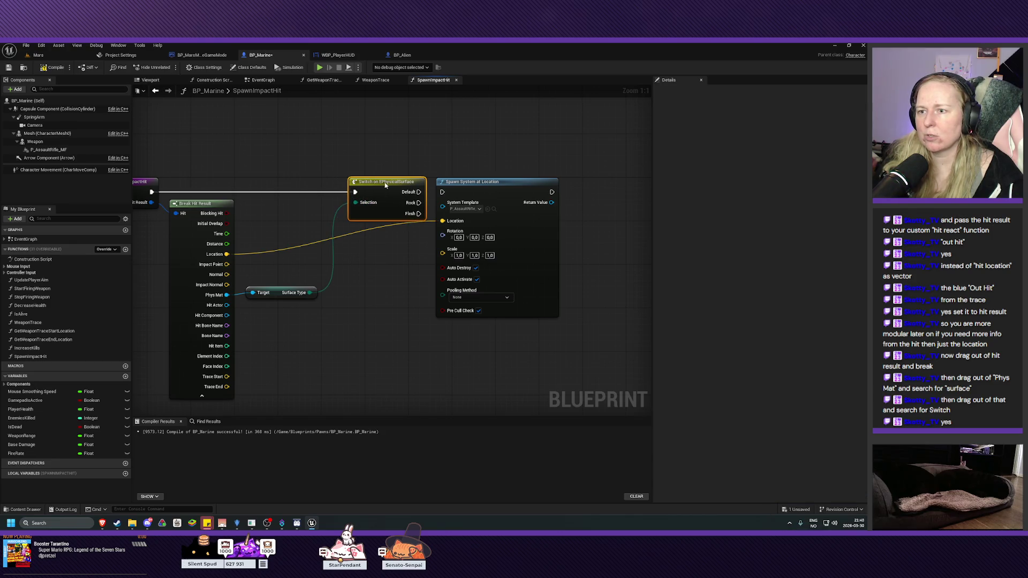
Step: Wire the Switch's Rock case into Spawn System at Location's execution input
{"action": "left_click_drag", "start_coordinate": [495, 184], "coordinate": [533, 185]}
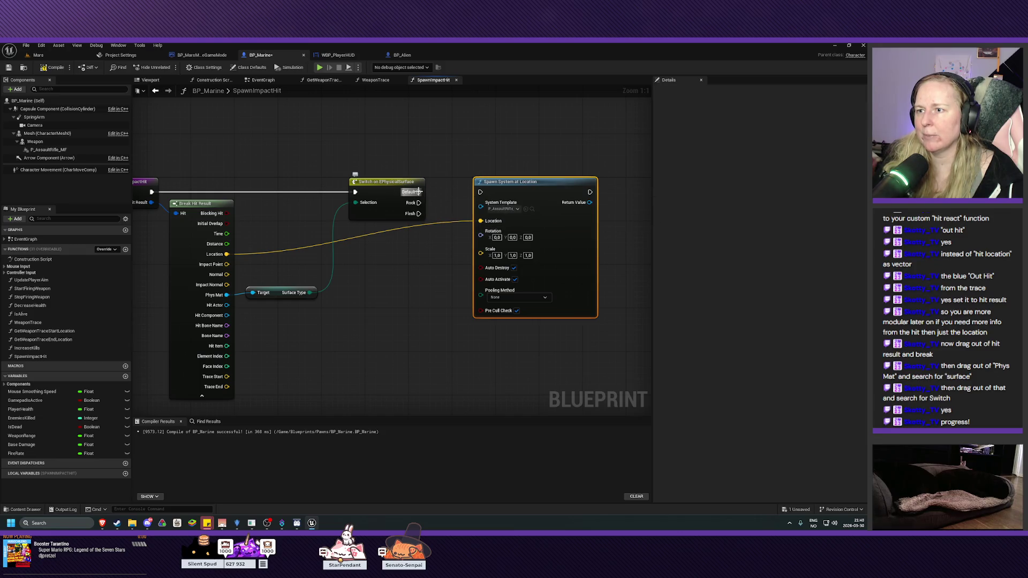
{"action": "mouse_move", "coordinate": [415, 203]}
{"action": "left_mouse_down"}
{"action": "mouse_move", "coordinate": [439, 210]}
{"action": "mouse_move", "coordinate": [480, 192]}
{"action": "left_mouse_up"}
{"action": "left_click_drag", "start_coordinate": [426, 263], "coordinate": [375, 247]}
{"action": "right_click", "coordinate": [459, 169]}
Step: Duplicate Spawn System at Location below the original and wire the Flesh case to it
{"action": "left_click", "coordinate": [471, 230]}
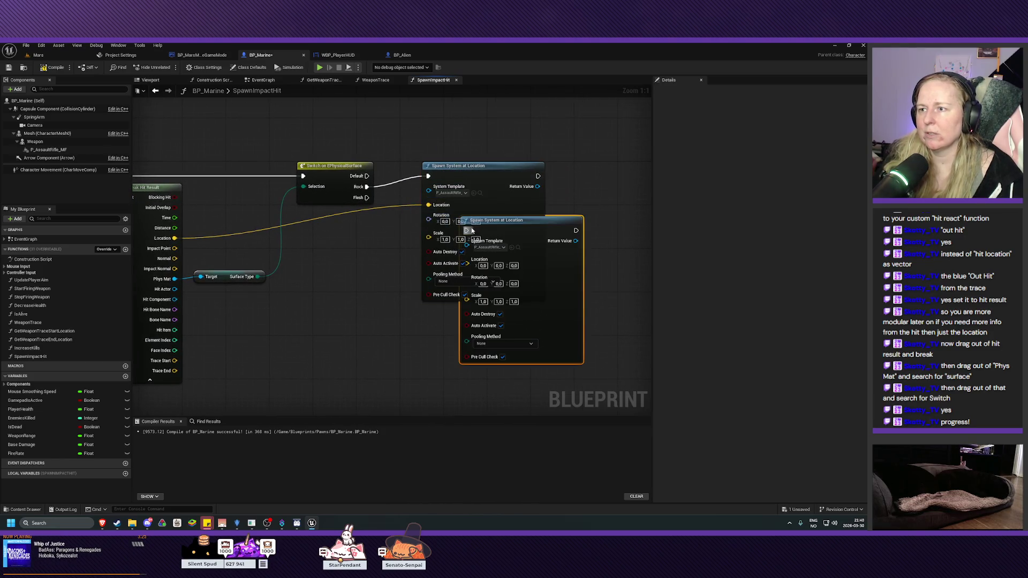
{"action": "left_click_drag", "start_coordinate": [459, 256], "coordinate": [454, 337]}
{"action": "left_click_drag", "start_coordinate": [369, 198], "coordinate": [434, 328]}
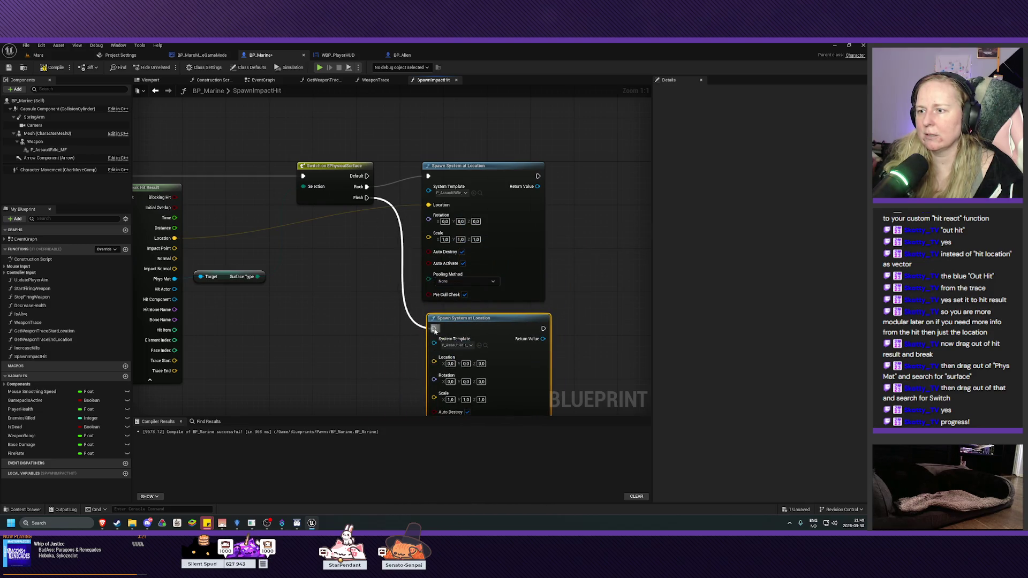
{"action": "mouse_move", "coordinate": [365, 345]}
{"action": "left_mouse_down"}
{"action": "mouse_move", "coordinate": [359, 276]}
{"action": "mouse_move", "coordinate": [327, 238]}
{"action": "left_mouse_up"}
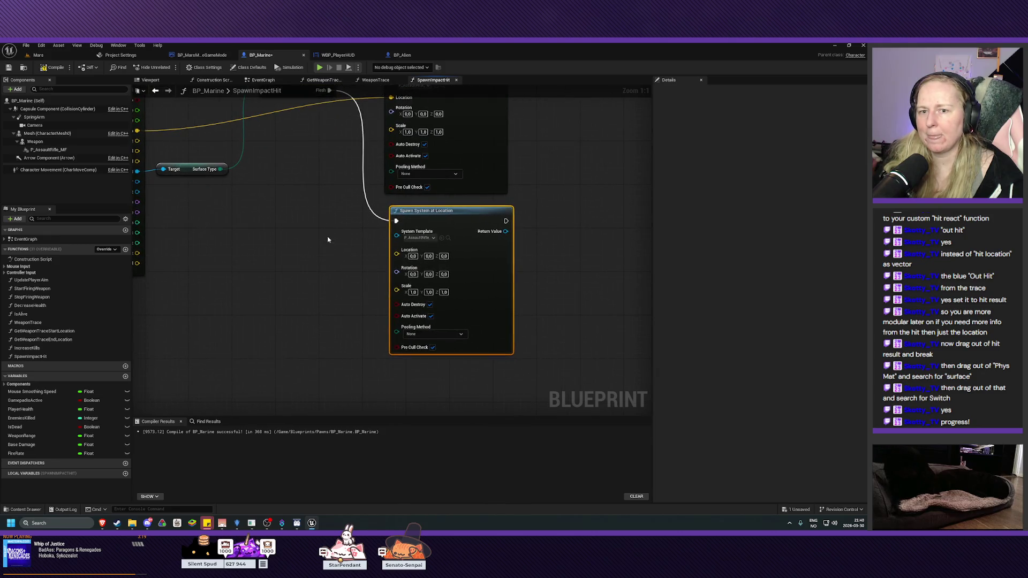
Step: Set the flesh spawn's System Template to P_CreatureImpact and compile BP_Marine
{"action": "left_click", "coordinate": [423, 237]}
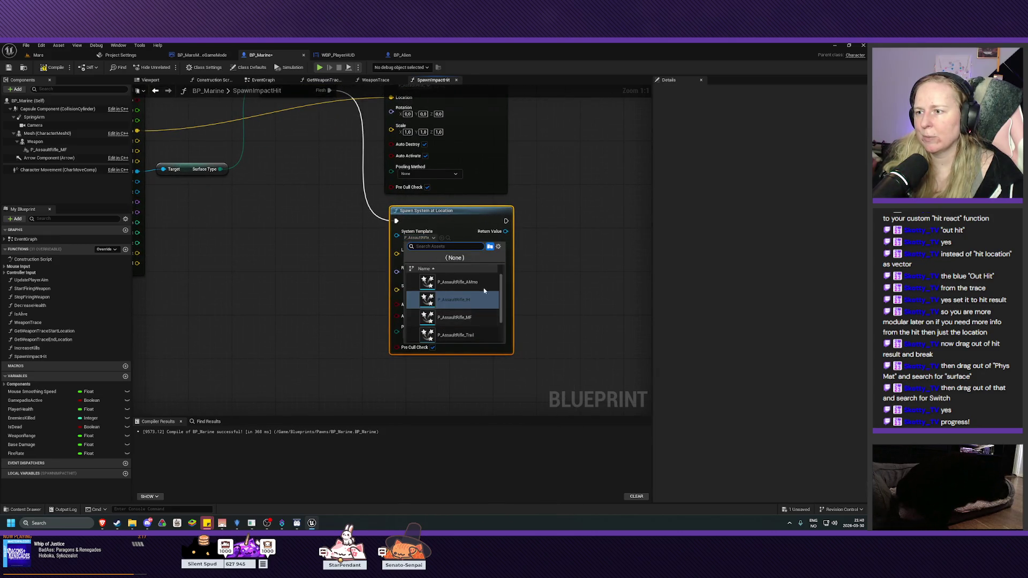
{"action": "scroll", "coordinate": [502, 302], "scroll_direction": "down", "scroll_amount": 1}
{"action": "scroll", "coordinate": [502, 303], "scroll_direction": "down", "scroll_amount": 5}
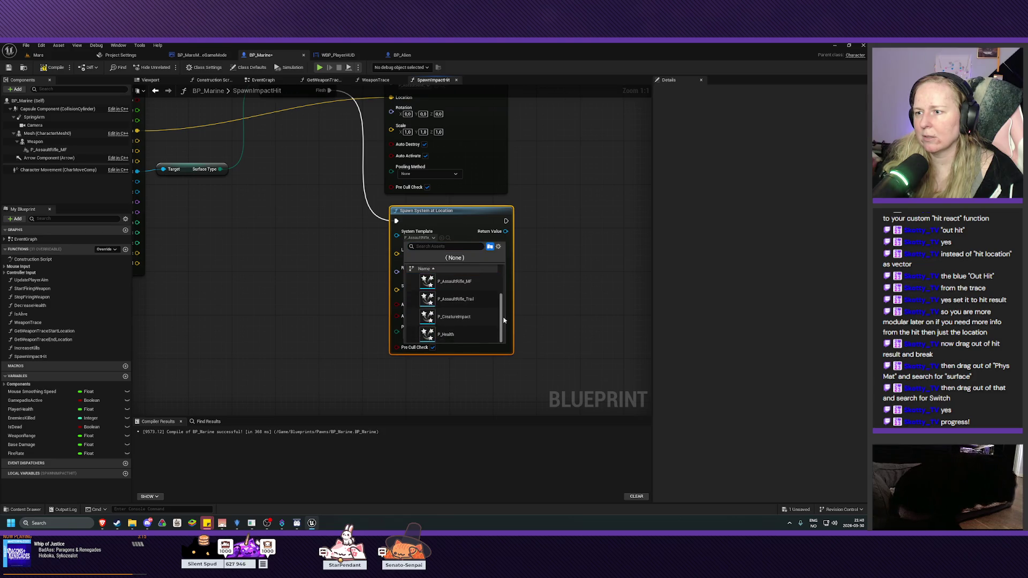
{"action": "left_click", "coordinate": [469, 319]}
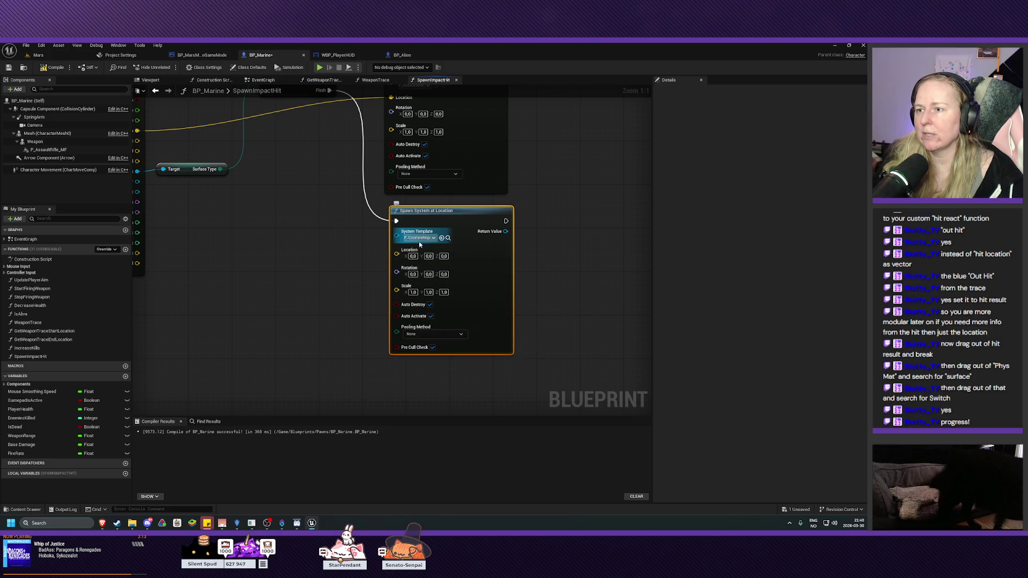
{"action": "left_click_drag", "start_coordinate": [330, 259], "coordinate": [321, 314]}
{"action": "left_click", "coordinate": [52, 67]}
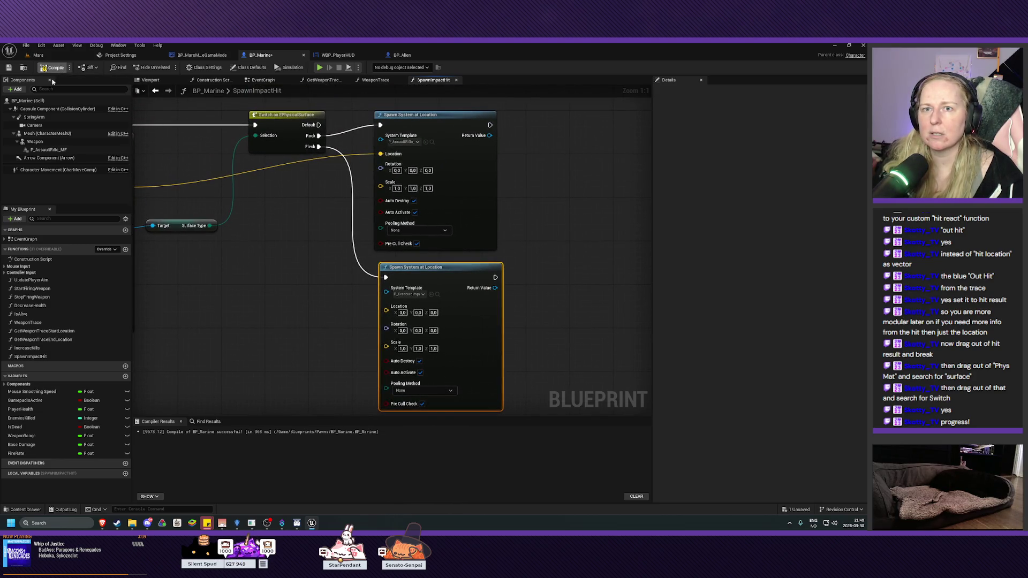
Step: Feed the hit Location into the flesh spawn, route Default to the Rock spawn, and recompile
{"action": "left_click_drag", "start_coordinate": [355, 333], "coordinate": [441, 328]}
{"action": "mouse_move", "coordinate": [213, 186]}
{"action": "left_mouse_down"}
{"action": "mouse_move", "coordinate": [478, 315]}
{"action": "mouse_move", "coordinate": [473, 309]}
{"action": "mouse_move", "coordinate": [395, 360]}
{"action": "mouse_move", "coordinate": [375, 257]}
{"action": "mouse_move", "coordinate": [398, 331]}
{"action": "left_mouse_up"}
{"action": "scroll", "coordinate": [382, 329], "scroll_direction": "down", "scroll_amount": 1}
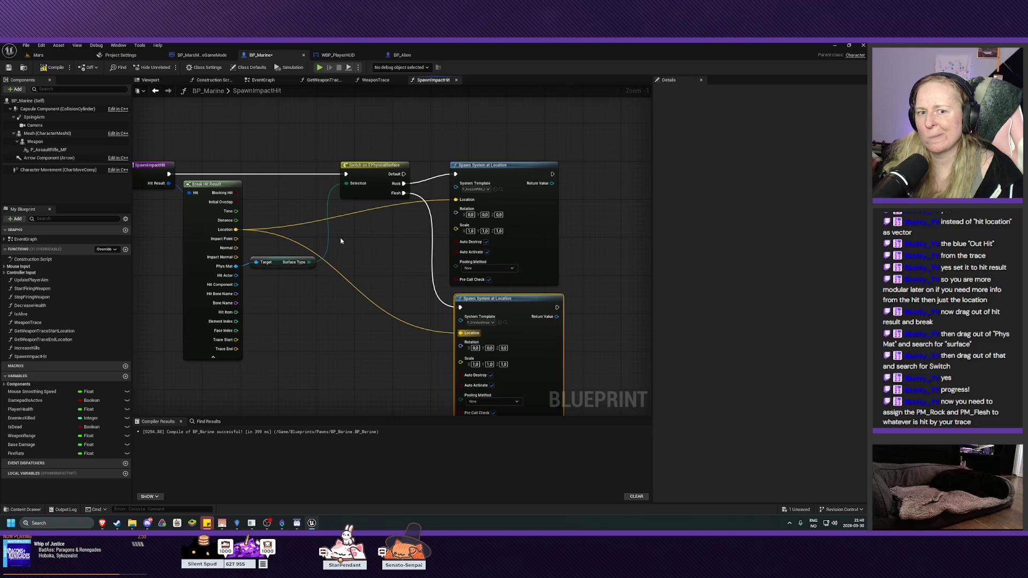
{"action": "left_click", "coordinate": [52, 68]}
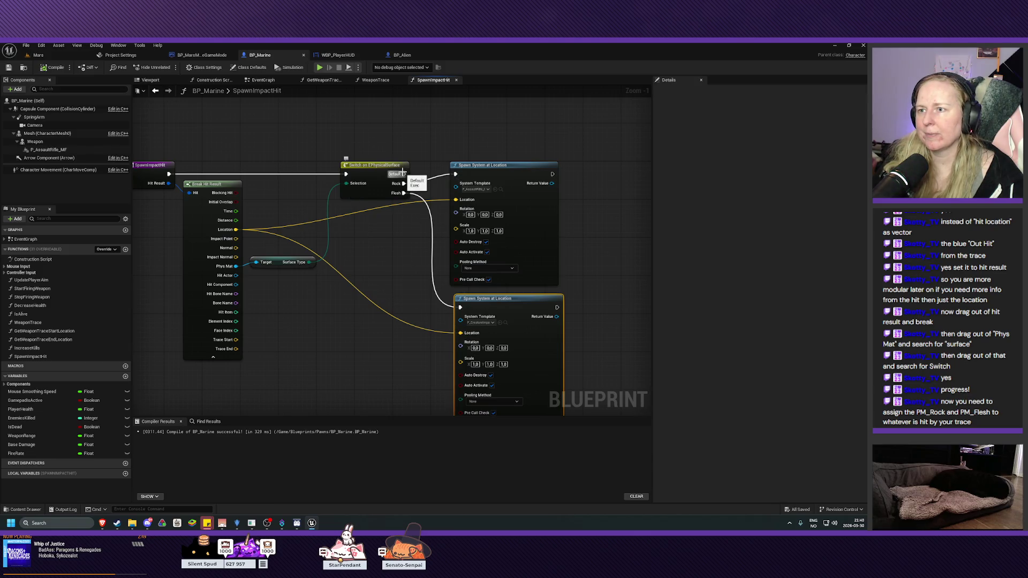
{"action": "mouse_move", "coordinate": [404, 174]}
{"action": "left_mouse_down"}
{"action": "mouse_move", "coordinate": [471, 181]}
{"action": "mouse_move", "coordinate": [456, 174]}
{"action": "left_mouse_up"}
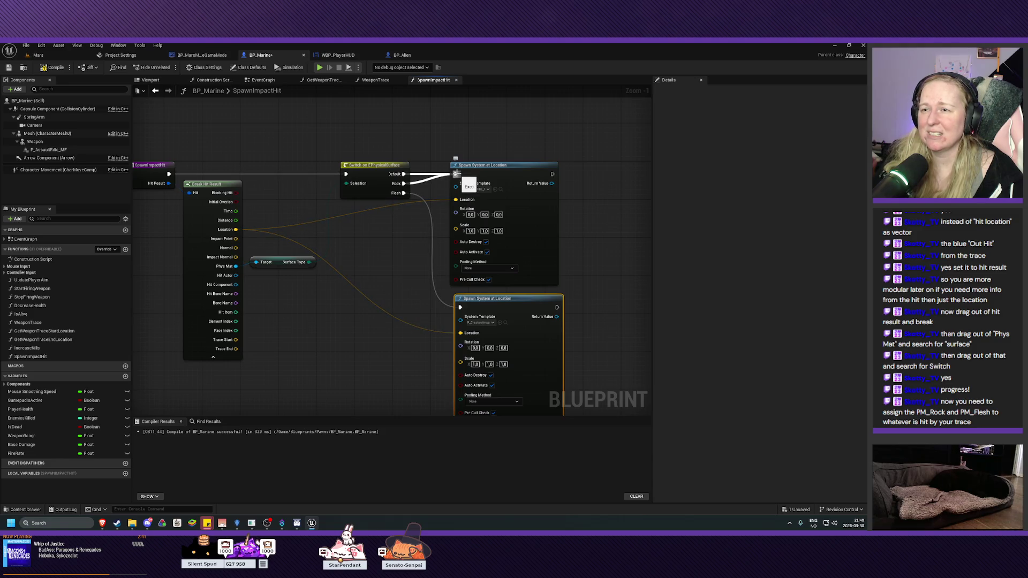
{"action": "left_click", "coordinate": [52, 67]}
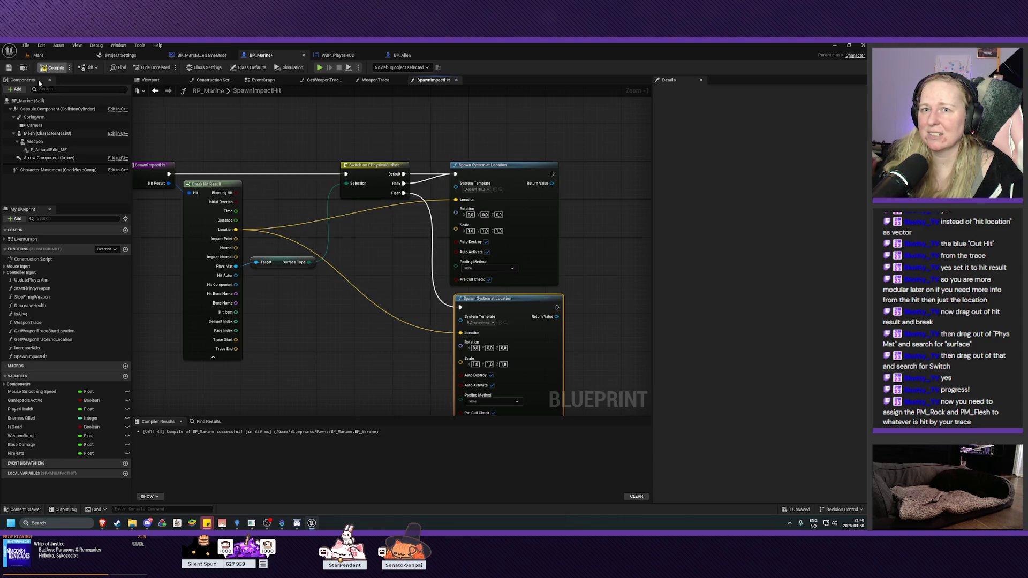
Step: Save BP_Marine, centre the Switch node, and bring up its Default output's link menu
{"action": "left_click", "coordinate": [8, 69]}
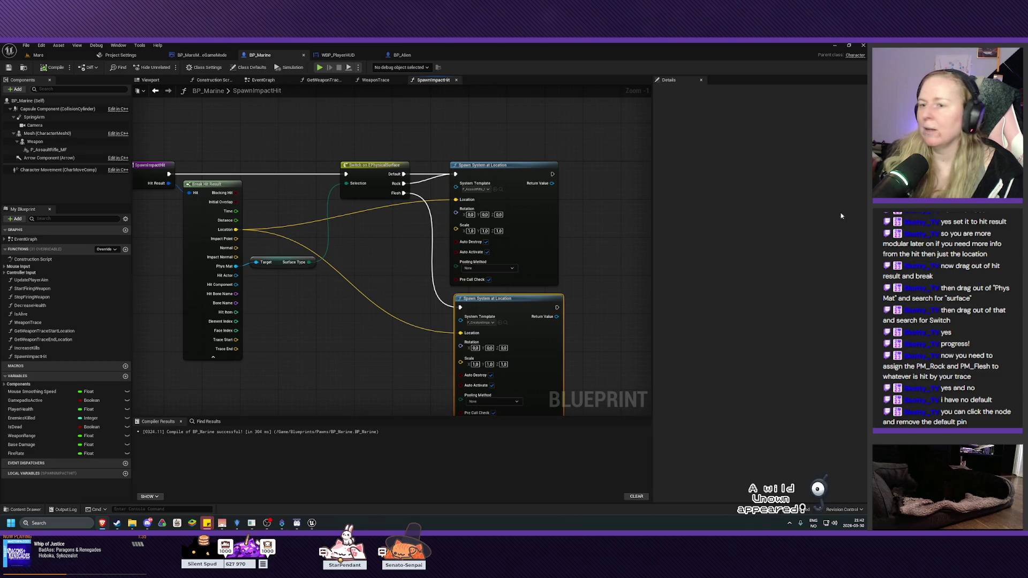
{"action": "left_click_drag", "start_coordinate": [292, 318], "coordinate": [312, 333]}
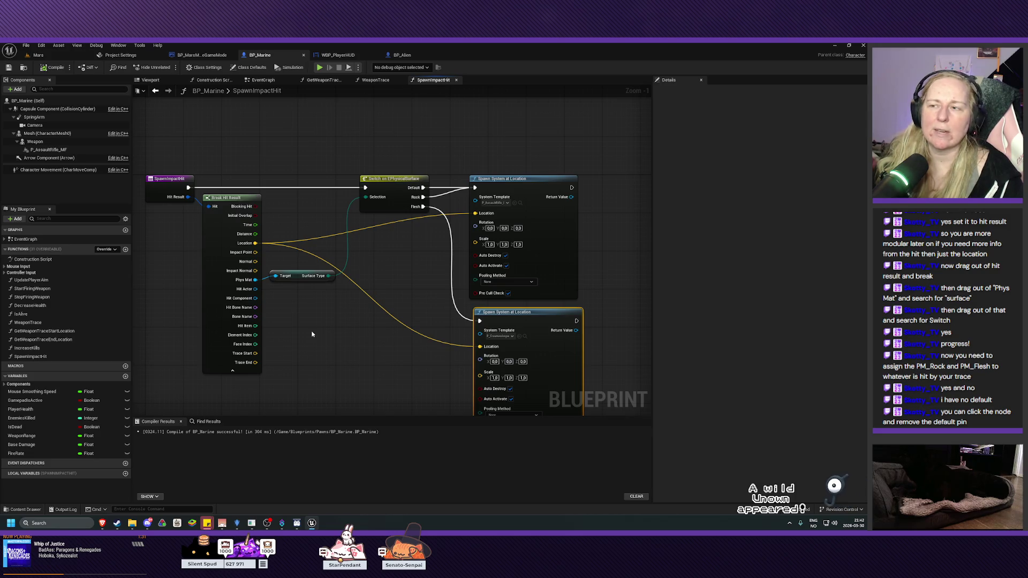
{"action": "left_click_drag", "start_coordinate": [381, 287], "coordinate": [340, 299]}
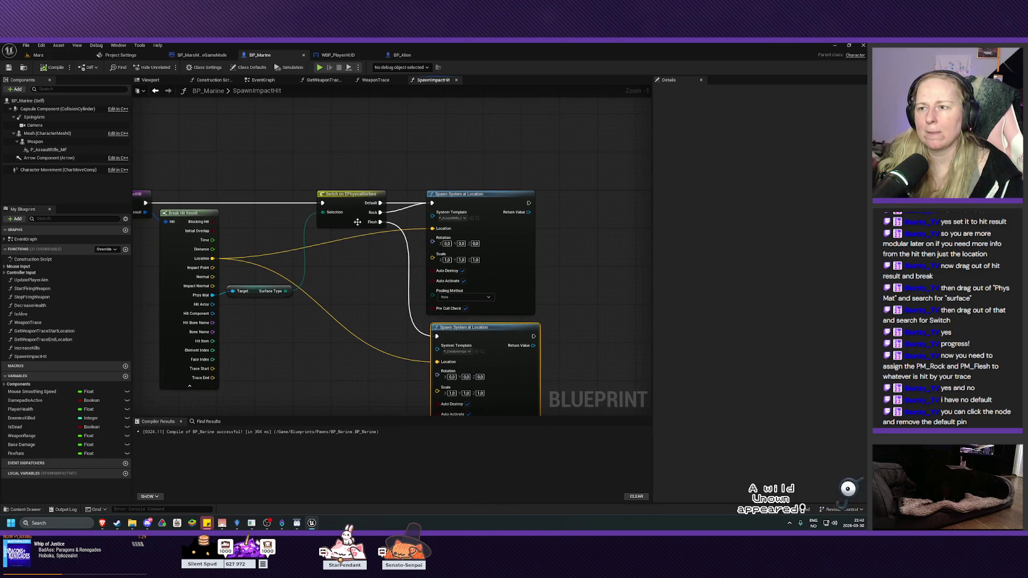
{"action": "right_click", "coordinate": [373, 210]}
{"action": "right_click", "coordinate": [375, 211]}
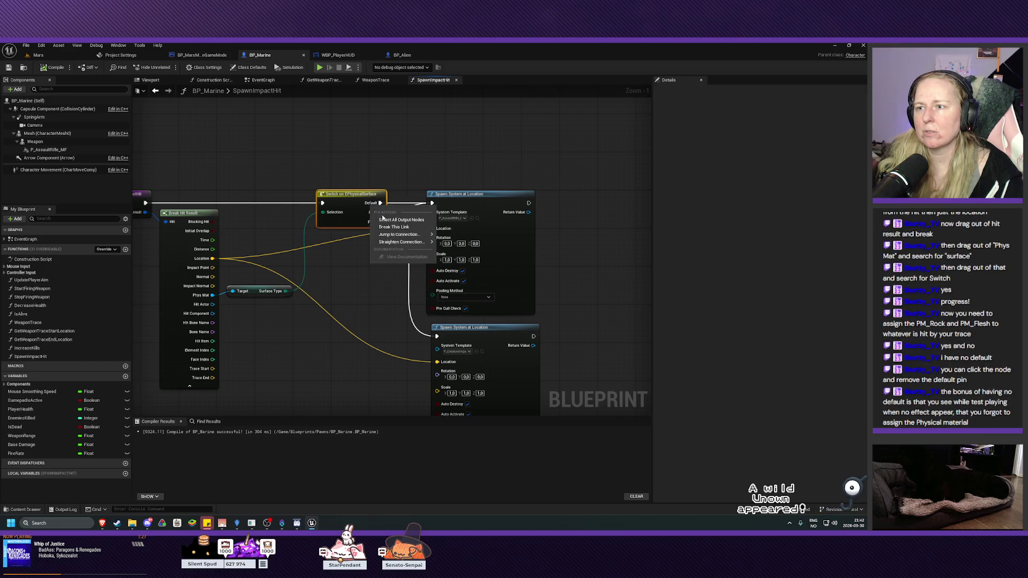
Step: Break the link from the Switch's Default output to the Rock spawn node
{"action": "left_click", "coordinate": [397, 227]}
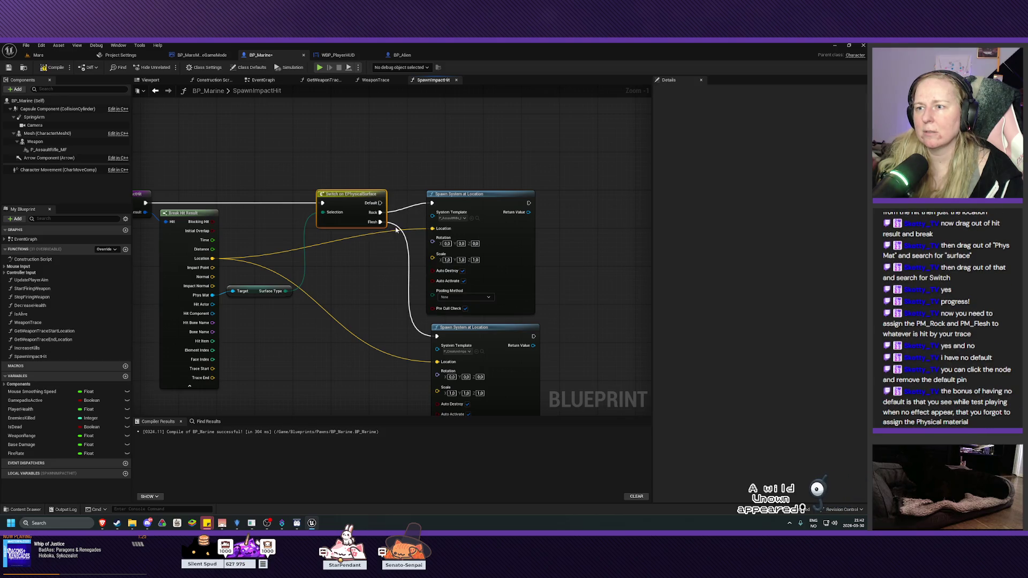
{"action": "right_click", "coordinate": [378, 203]}
{"action": "right_click", "coordinate": [352, 207]}
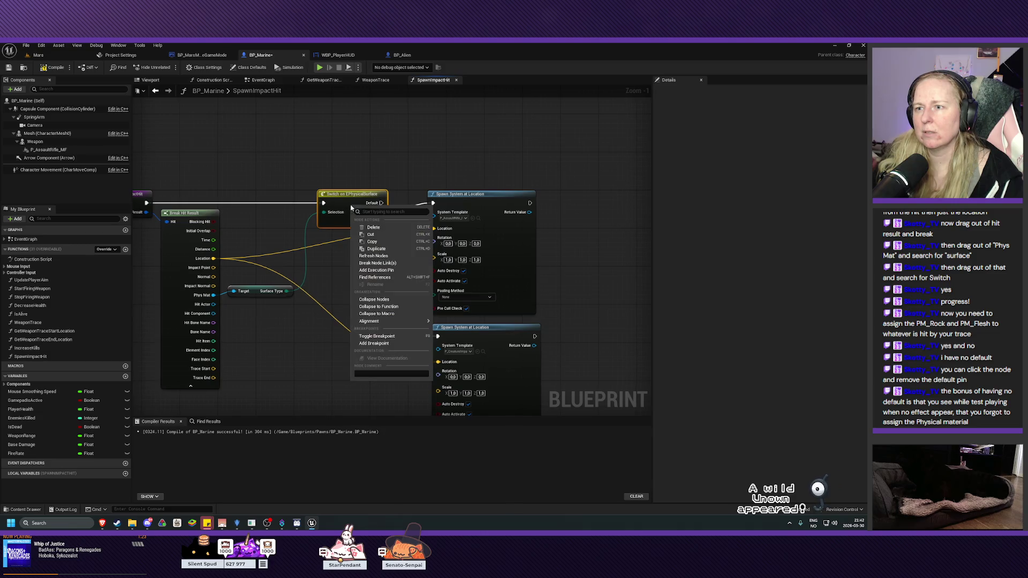
{"action": "right_click", "coordinate": [374, 204]}
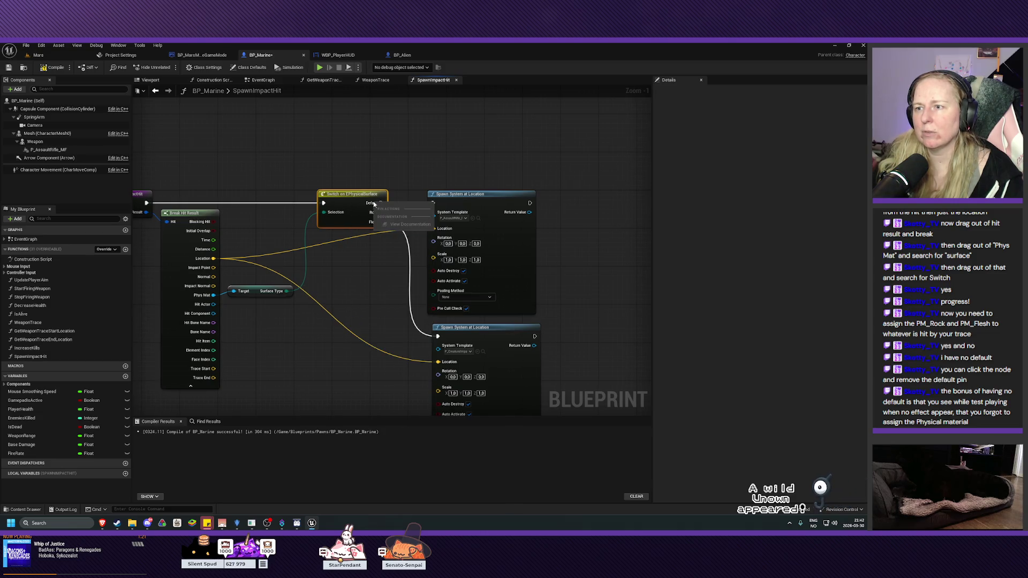
{"action": "right_click", "coordinate": [346, 204]}
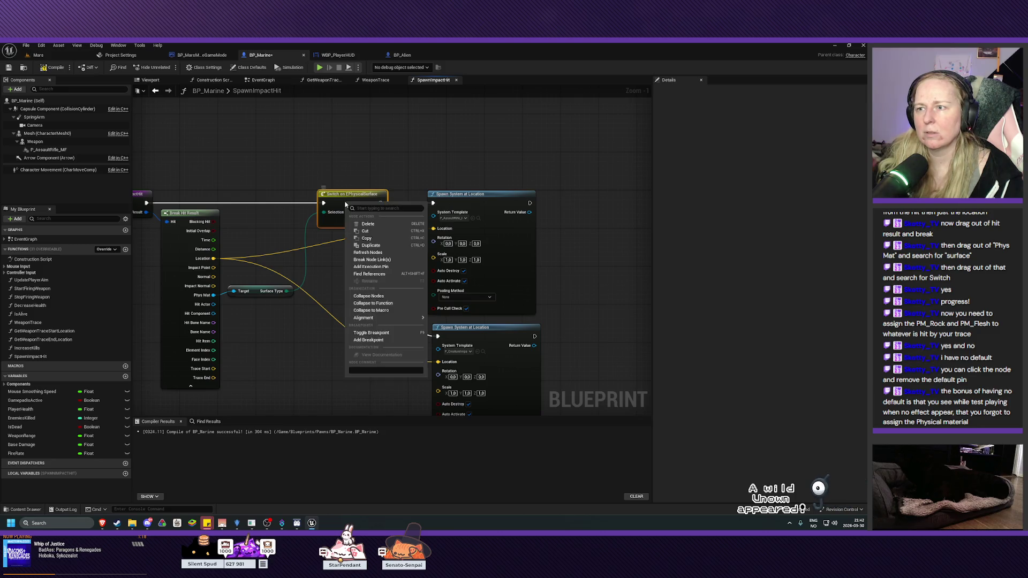
Step: Close the Switch node menus, nudge the Rock spawn node right, and compile BP_Marine
{"action": "left_click", "coordinate": [351, 200]}
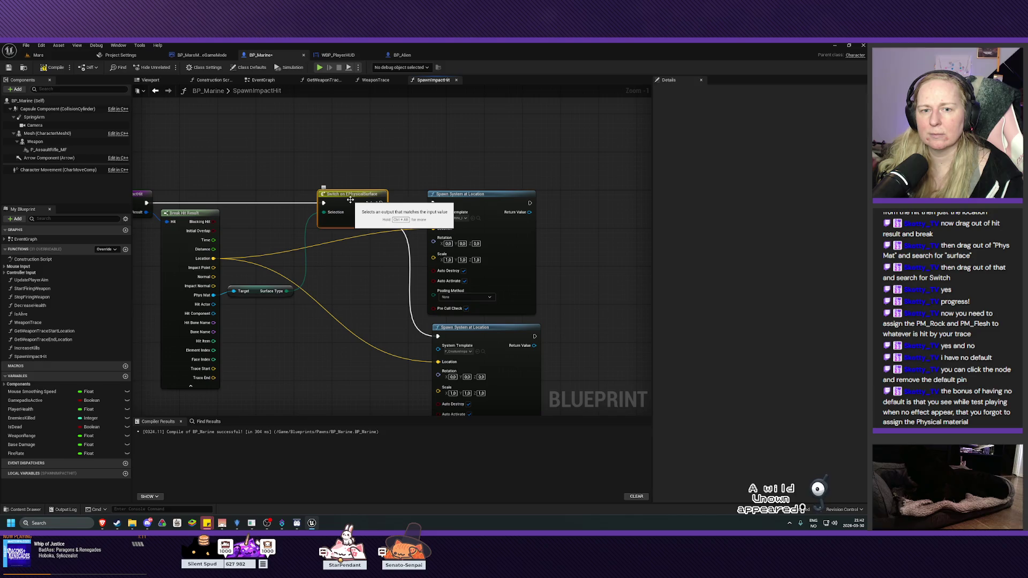
{"action": "right_click", "coordinate": [351, 201]}
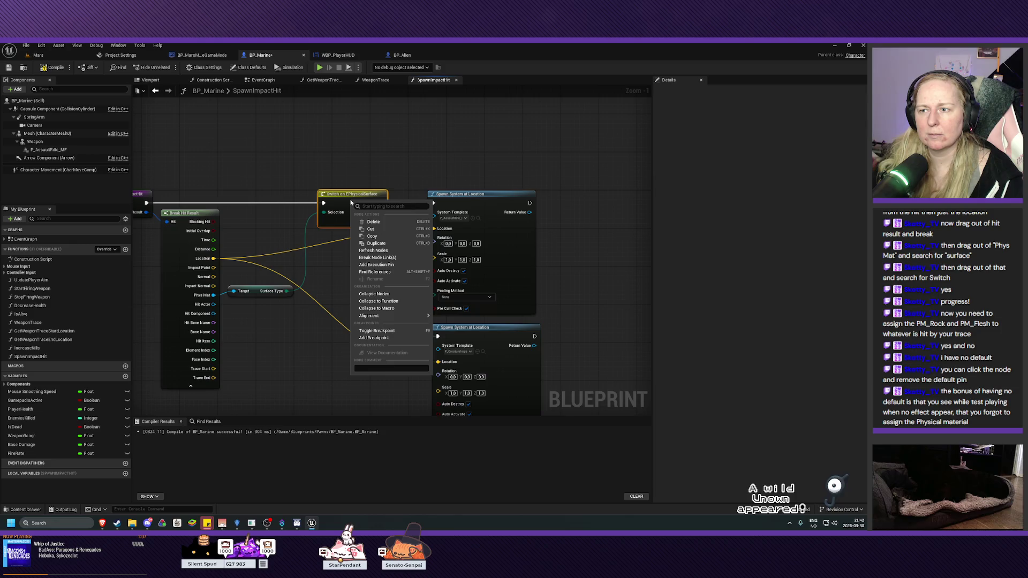
{"action": "left_click", "coordinate": [351, 189]}
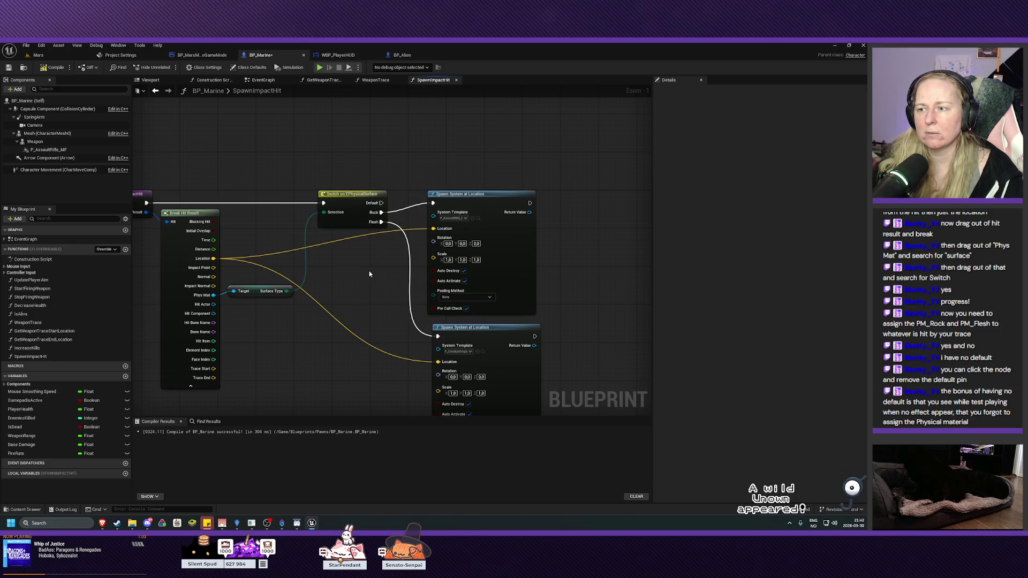
{"action": "left_click_drag", "start_coordinate": [487, 197], "coordinate": [493, 197]}
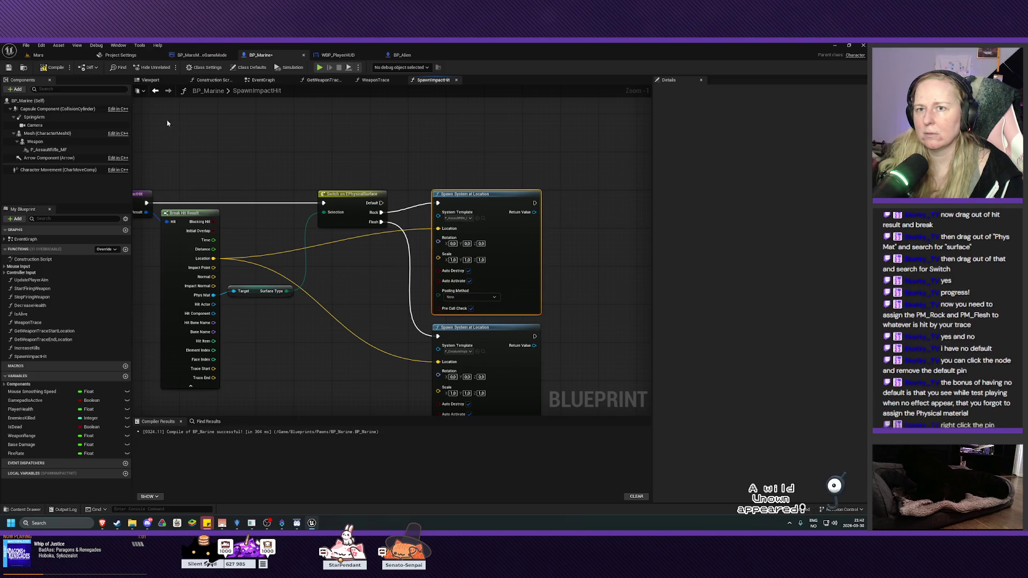
{"action": "left_click", "coordinate": [53, 69]}
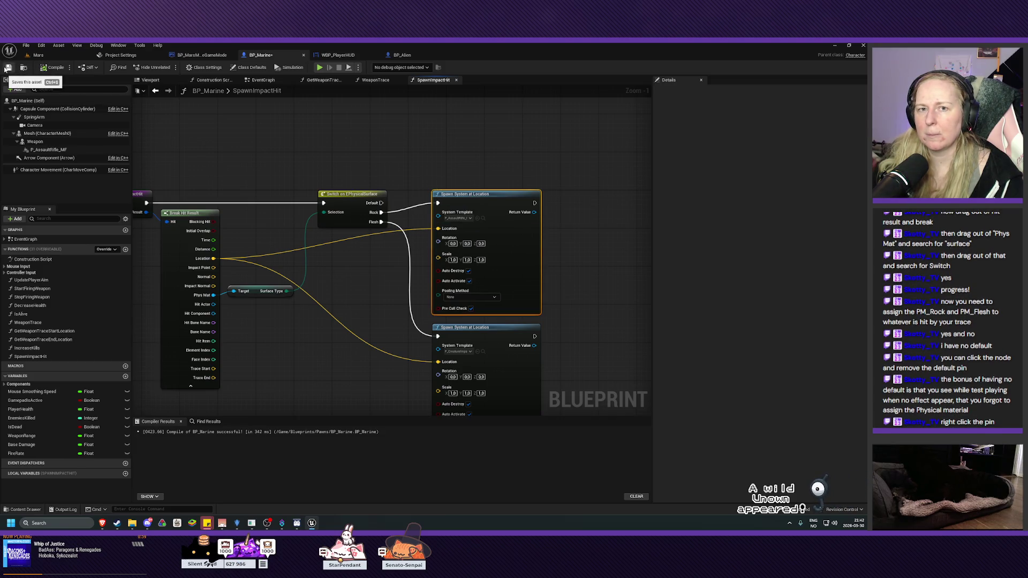
Step: Save BP_Marine and dismiss the Switch node's action list
{"action": "left_click", "coordinate": [7, 68]}
{"action": "right_click", "coordinate": [361, 201]}
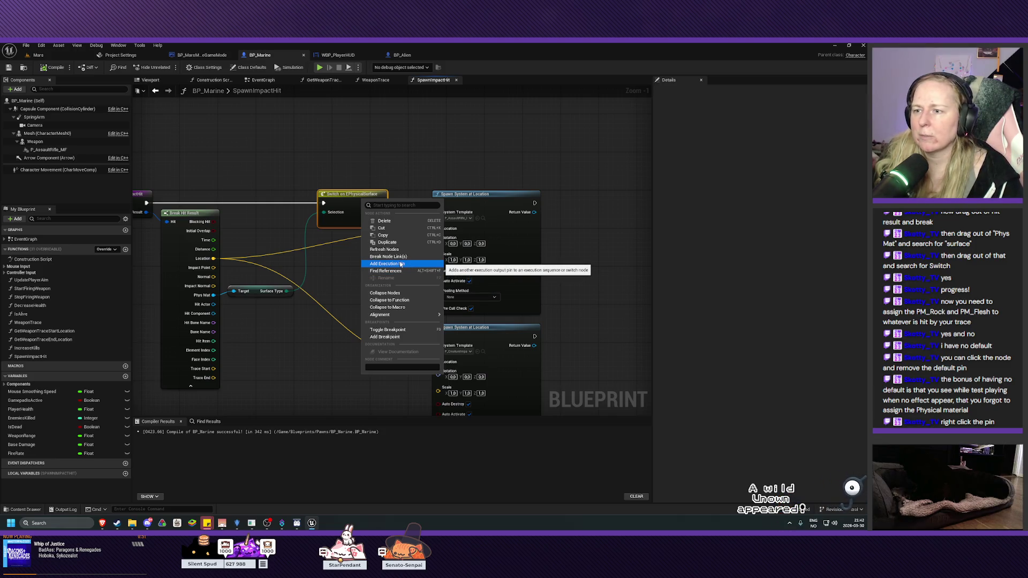
{"action": "mouse_move", "coordinate": [402, 314]}
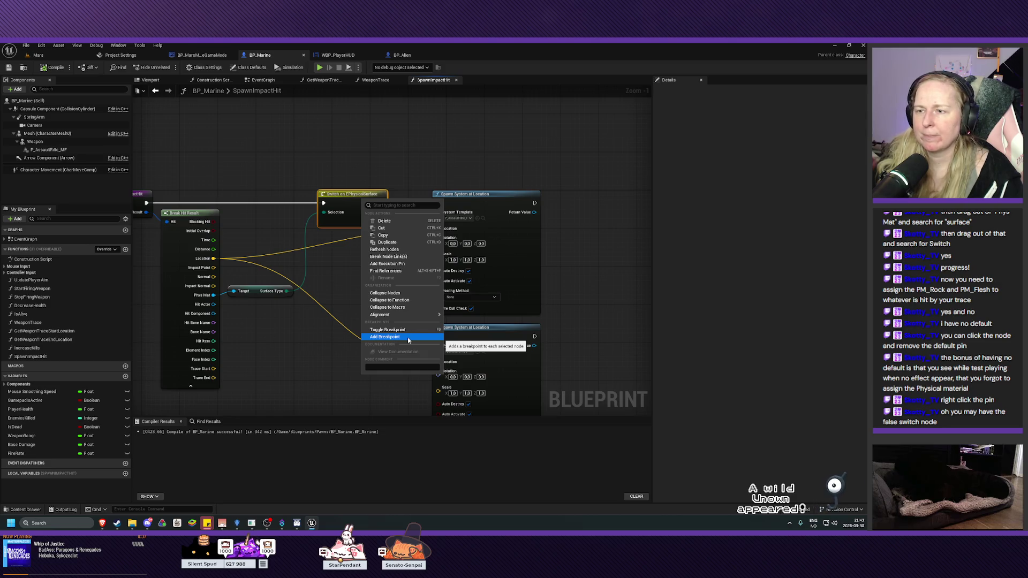
{"action": "left_click", "coordinate": [341, 284]}
{"action": "left_click_drag", "start_coordinate": [361, 275], "coordinate": [392, 275]}
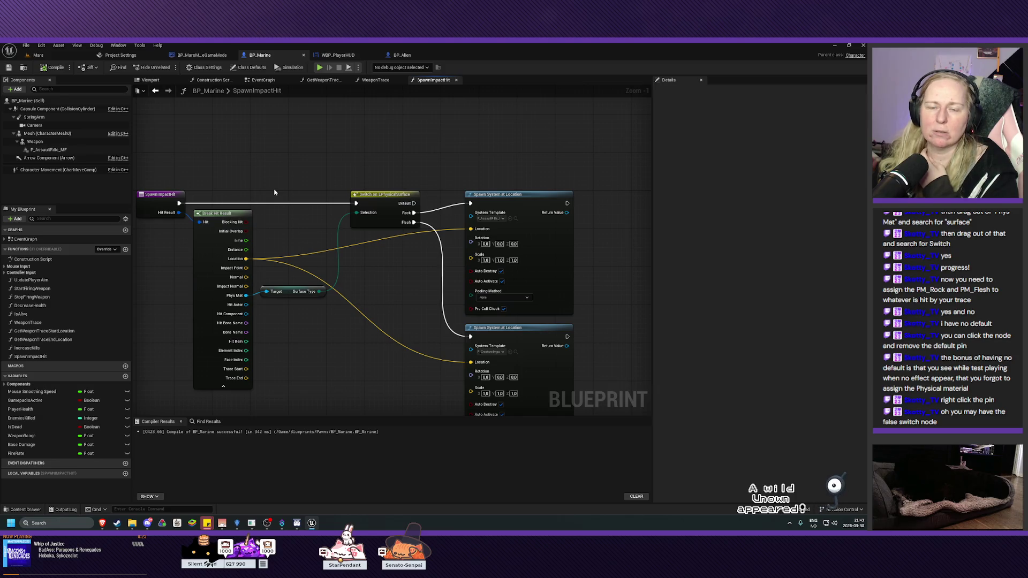
Step: Look at the Mars level at an angle, then switch to BP_Alien's KillAI graph
{"action": "left_click", "coordinate": [46, 55]}
{"action": "left_click_drag", "start_coordinate": [352, 248], "coordinate": [353, 177]}
{"action": "left_click", "coordinate": [401, 55]}
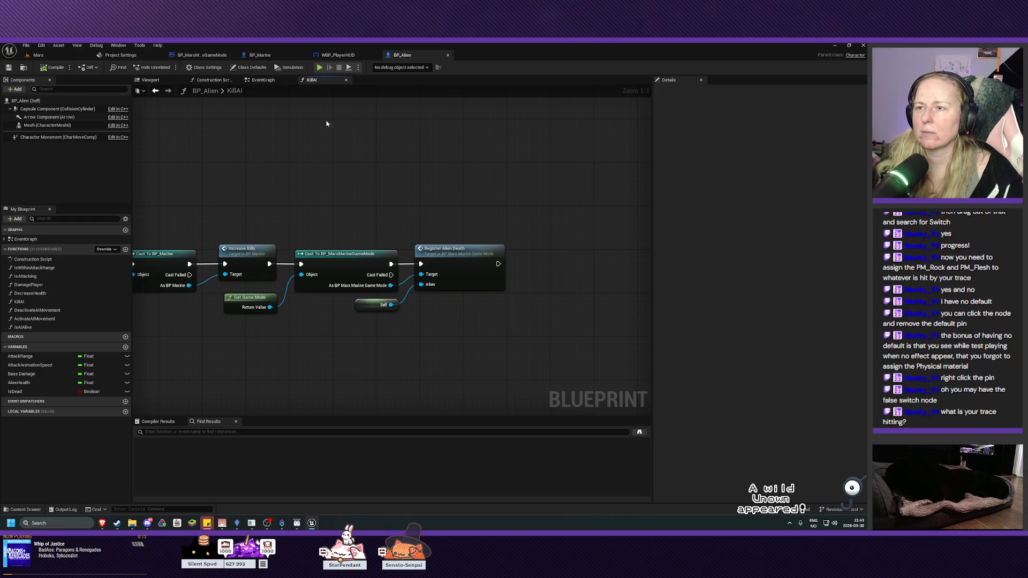
Step: View the spider alien in BP_Alien's viewport and review its capsule collision component's details
{"action": "left_click", "coordinate": [150, 80]}
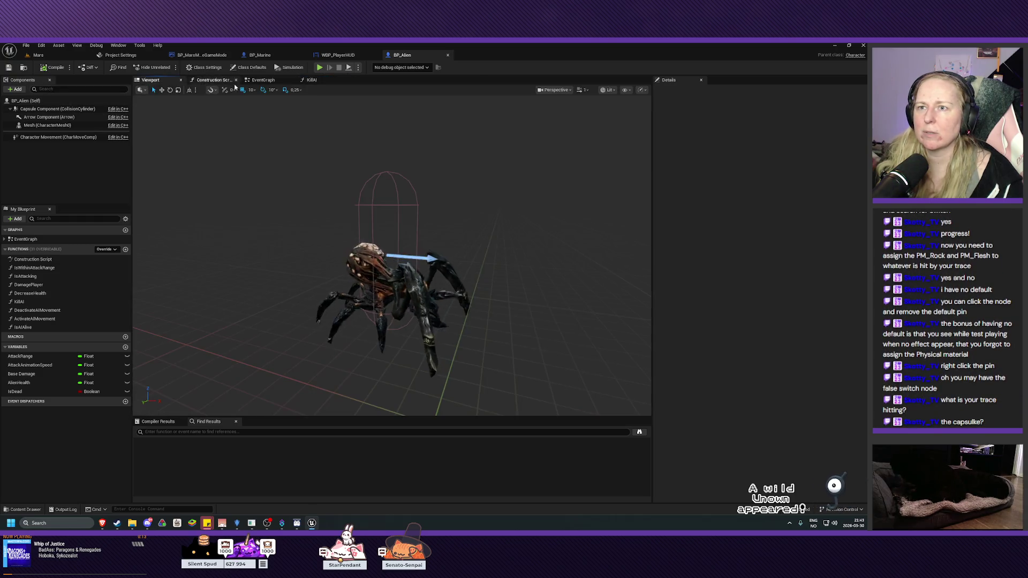
{"action": "left_click", "coordinate": [407, 278]}
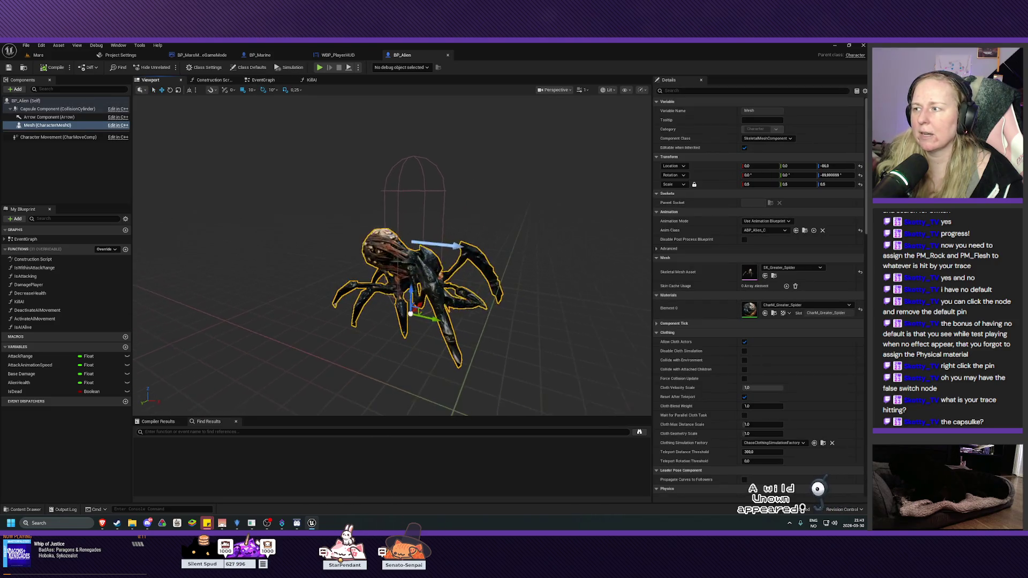
{"action": "left_click_drag", "start_coordinate": [505, 281], "coordinate": [491, 288]}
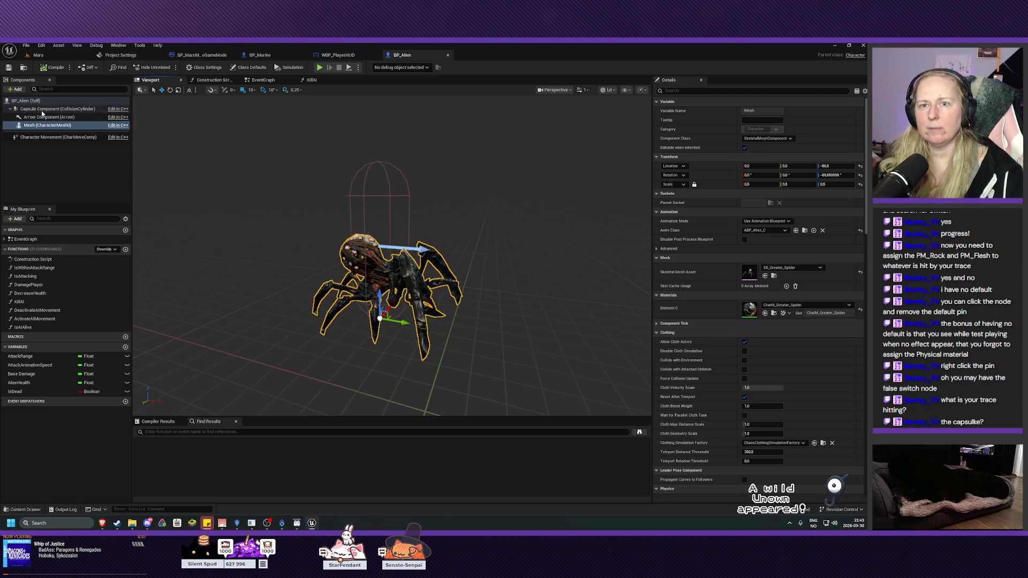
{"action": "left_click", "coordinate": [42, 110]}
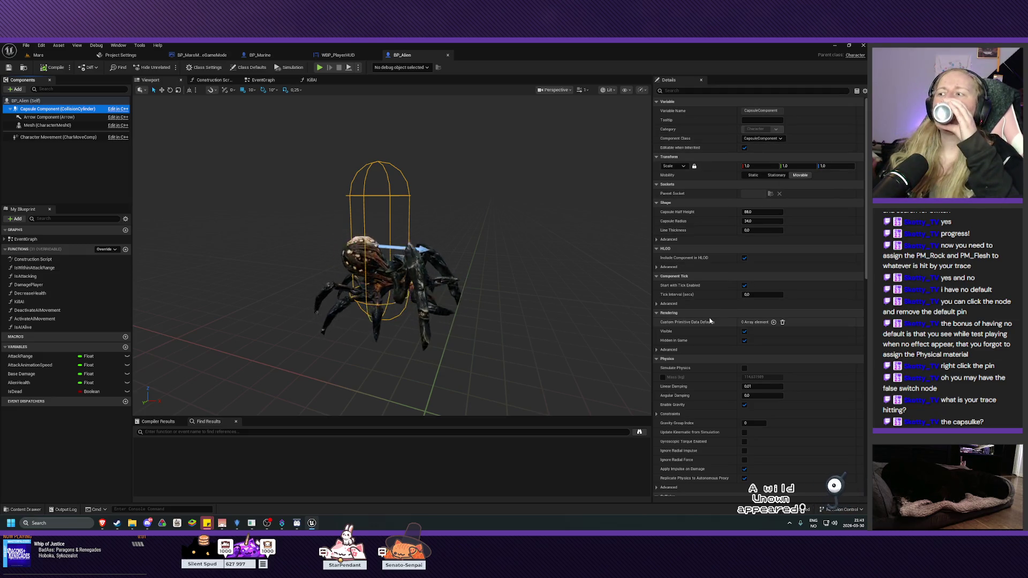
{"action": "scroll", "coordinate": [712, 348], "scroll_direction": "down", "scroll_amount": 5}
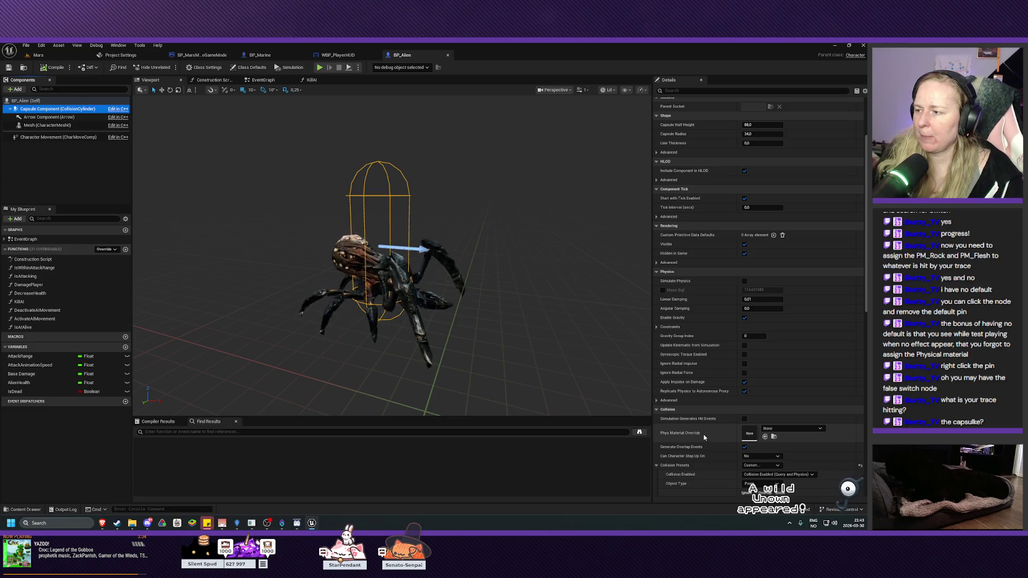
{"action": "scroll", "coordinate": [703, 435], "scroll_direction": "down", "scroll_amount": 2}
{"action": "scroll", "coordinate": [705, 402], "scroll_direction": "down", "scroll_amount": 3}
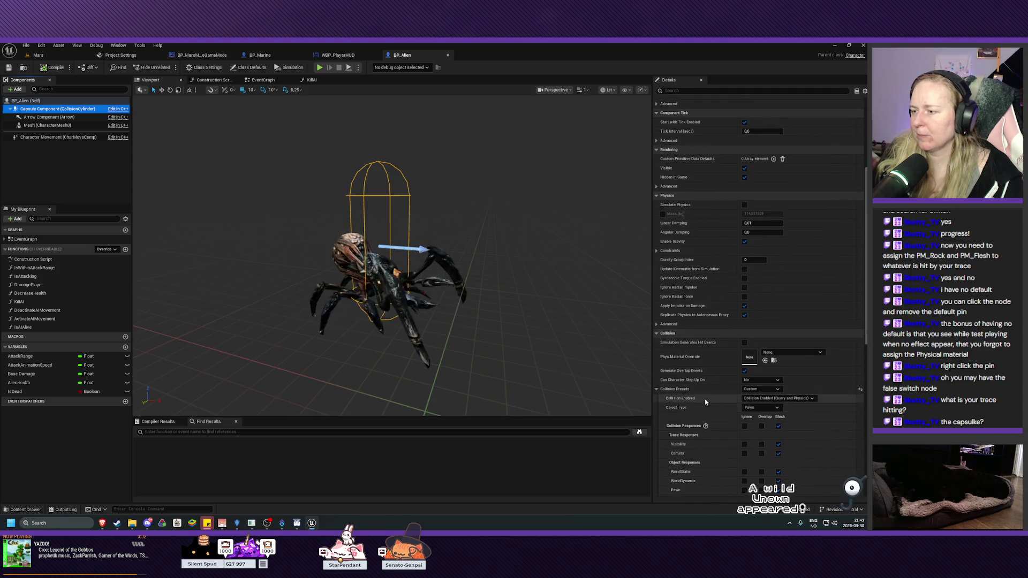
{"action": "scroll", "coordinate": [705, 402], "scroll_direction": "up", "scroll_amount": 3}
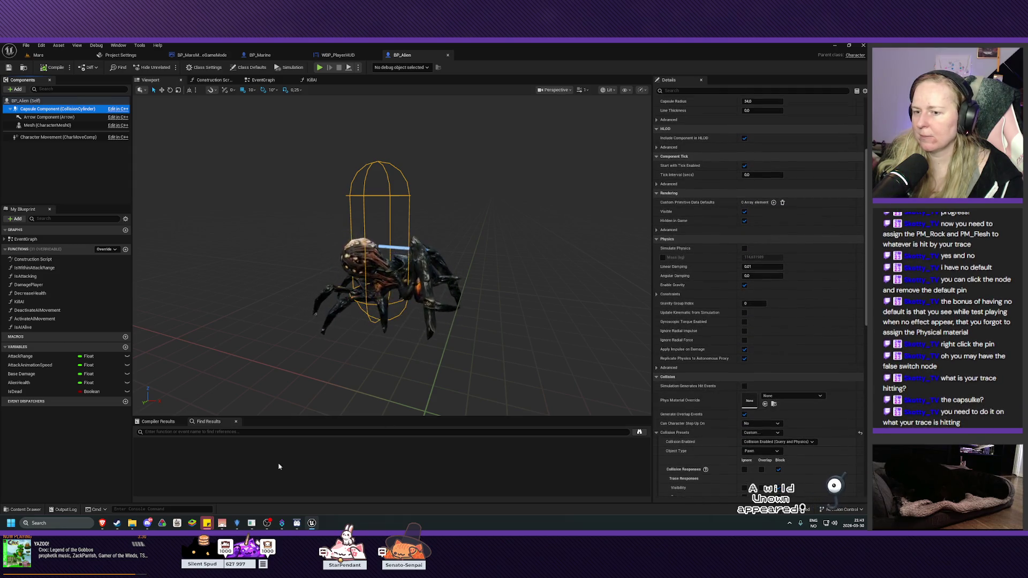
Step: Briefly check the game's Fine Tailoring Station, then reselect the spider mesh and look down on it
{"action": "key", "text": "alt+Tab"}
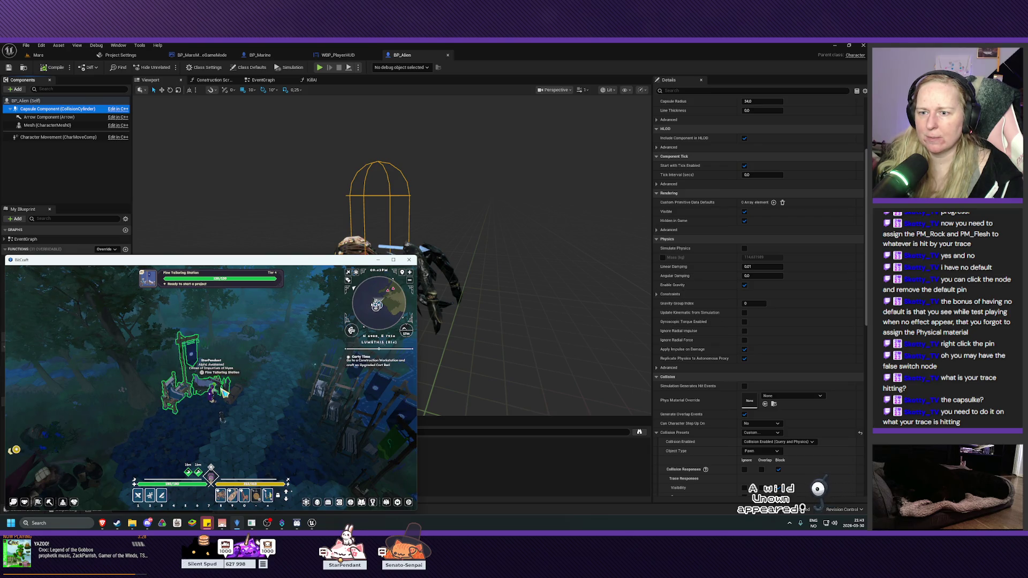
{"action": "key", "text": "q"}
{"action": "left_click", "coordinate": [192, 400]}
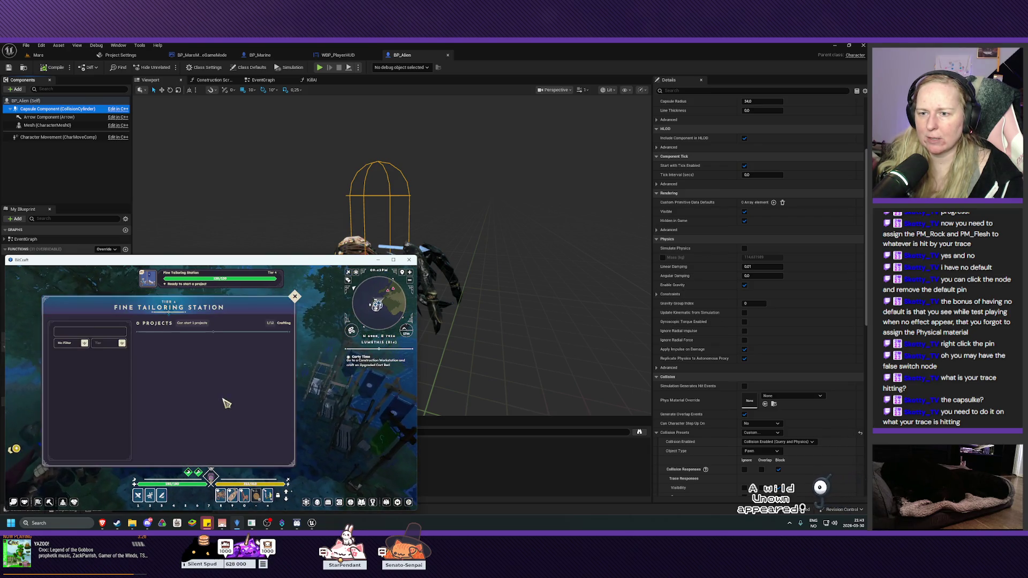
{"action": "key", "text": "Escape"}
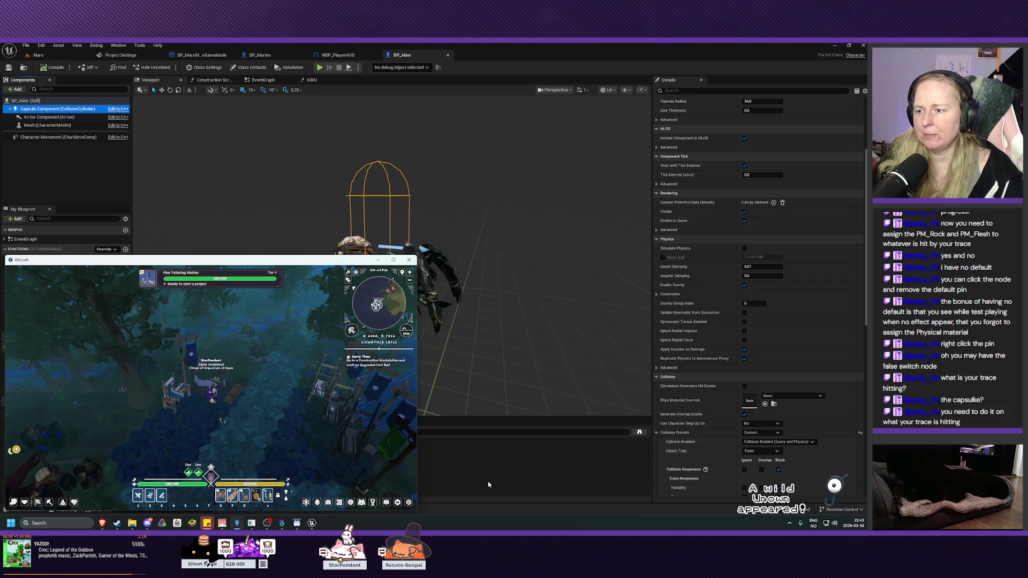
{"action": "left_click", "coordinate": [487, 481]}
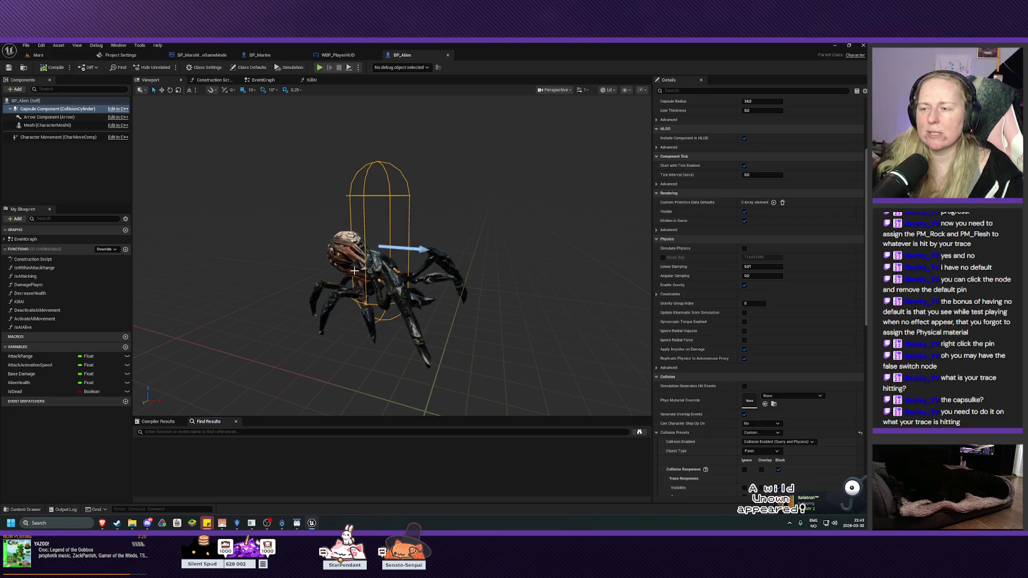
{"action": "left_click", "coordinate": [384, 276]}
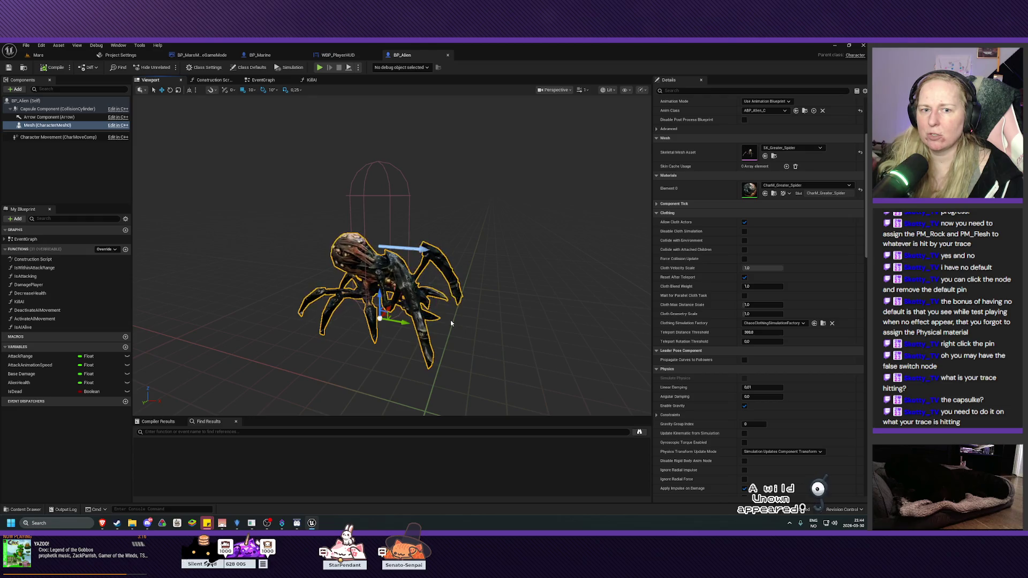
{"action": "left_click_drag", "start_coordinate": [485, 348], "coordinate": [485, 313]}
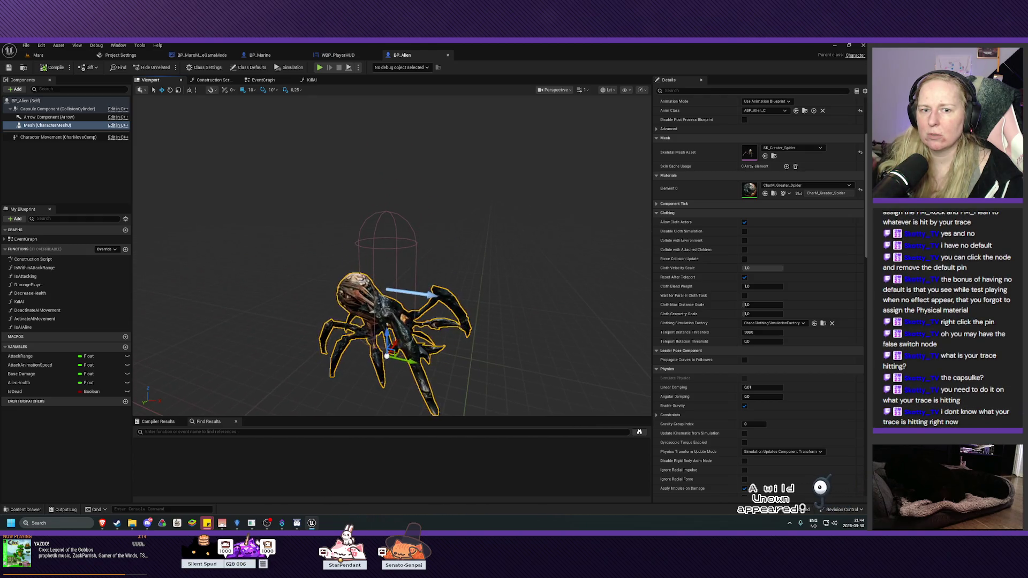
Step: Review BP_Marine's zoomed-out SpawnImpactHit graph, then bring up Project Settings on Project – Description
{"action": "left_click", "coordinate": [341, 56]}
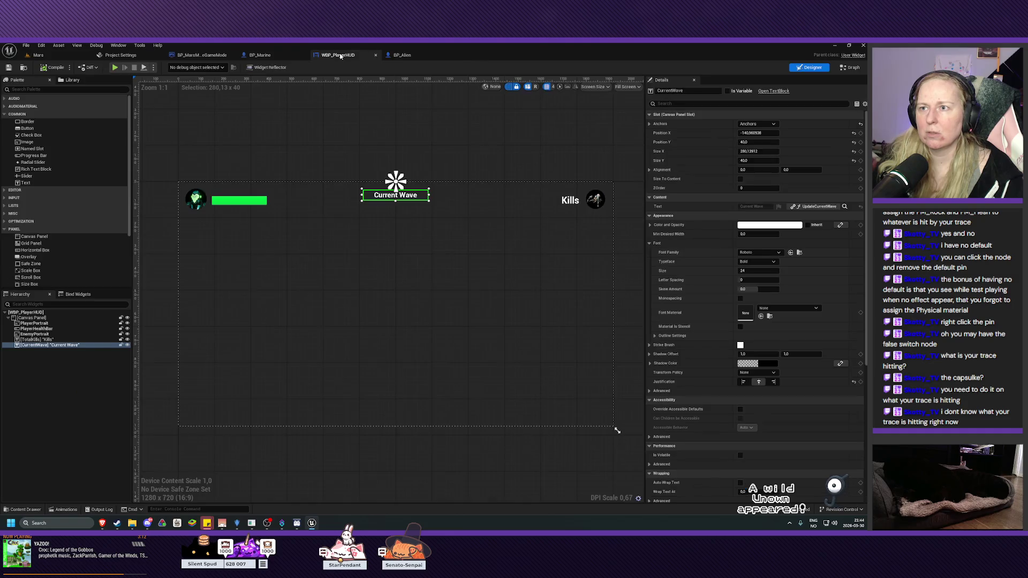
{"action": "left_click", "coordinate": [260, 56]}
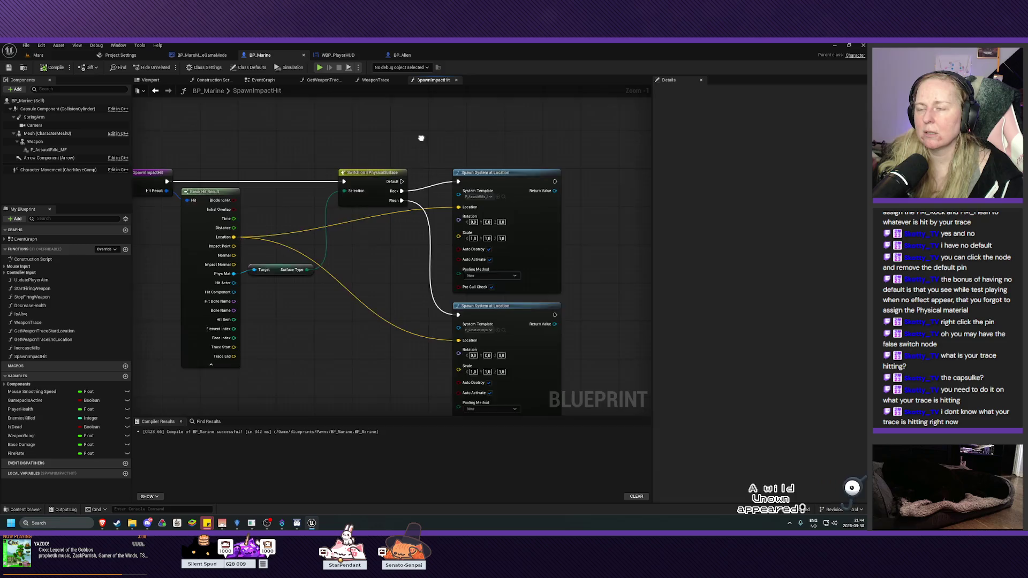
{"action": "left_click_drag", "start_coordinate": [419, 139], "coordinate": [482, 163]}
{"action": "left_click_drag", "start_coordinate": [376, 124], "coordinate": [362, 135]}
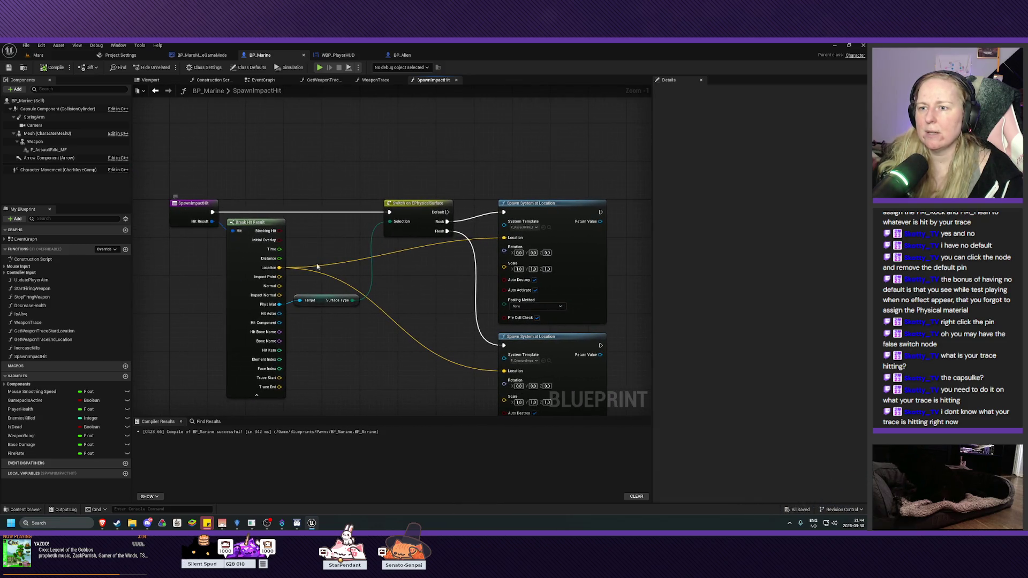
{"action": "scroll", "coordinate": [427, 303], "scroll_direction": "down", "scroll_amount": 1}
{"action": "left_click_drag", "start_coordinate": [427, 303], "coordinate": [366, 279]}
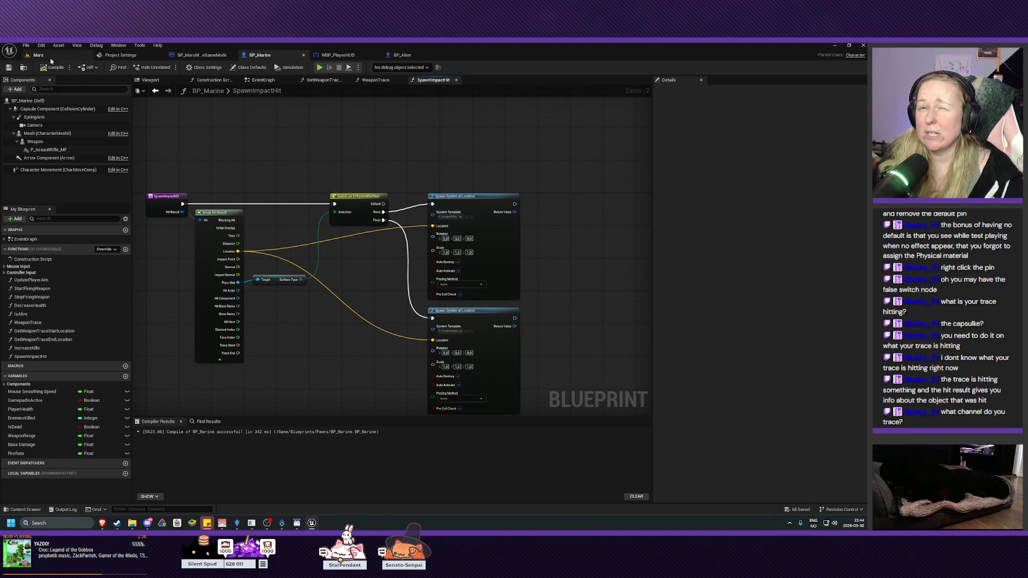
{"action": "left_click", "coordinate": [119, 55]}
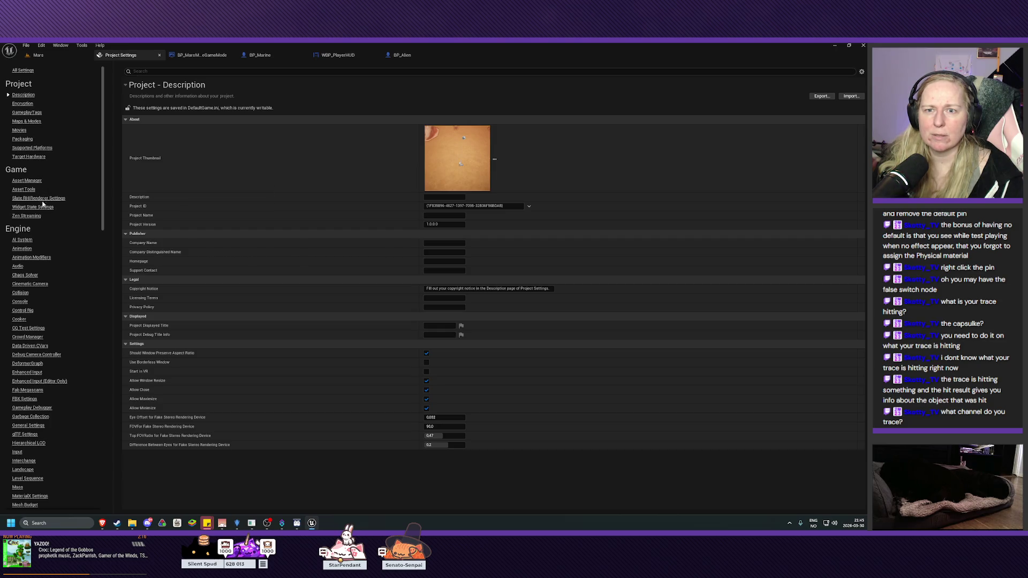
Step: Look over the trace nodes in BP_Marine's WeaponTrace graph, then switch back to BP_Alien
{"action": "scroll", "coordinate": [72, 349], "scroll_direction": "down", "scroll_amount": 3}
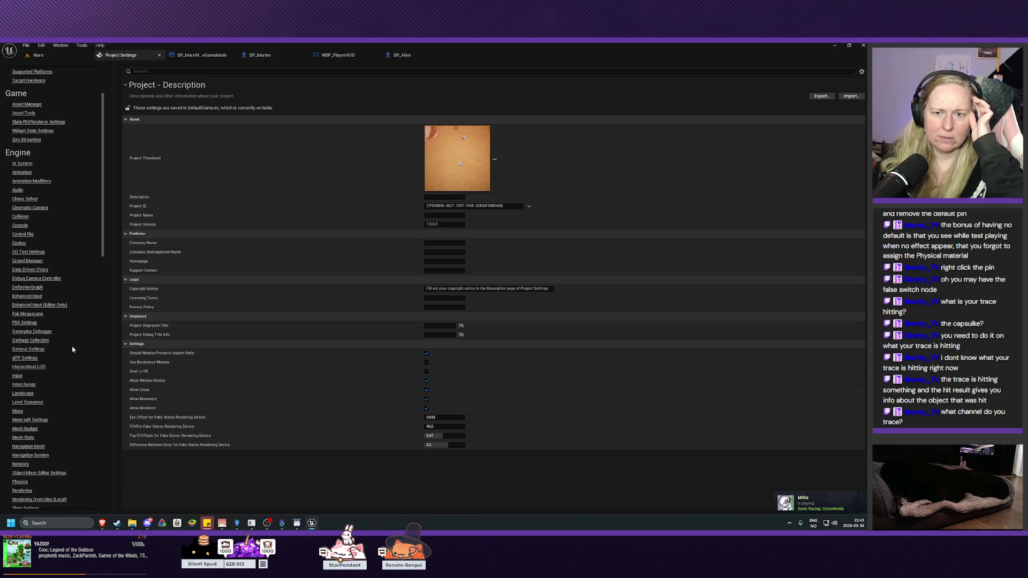
{"action": "scroll", "coordinate": [72, 349], "scroll_direction": "up", "scroll_amount": 1}
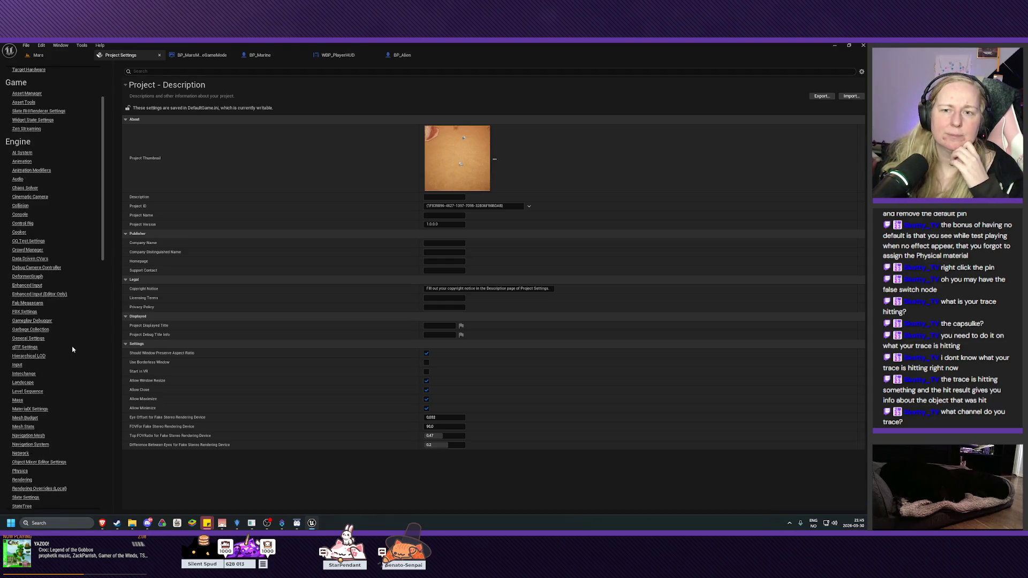
{"action": "left_click", "coordinate": [268, 55]}
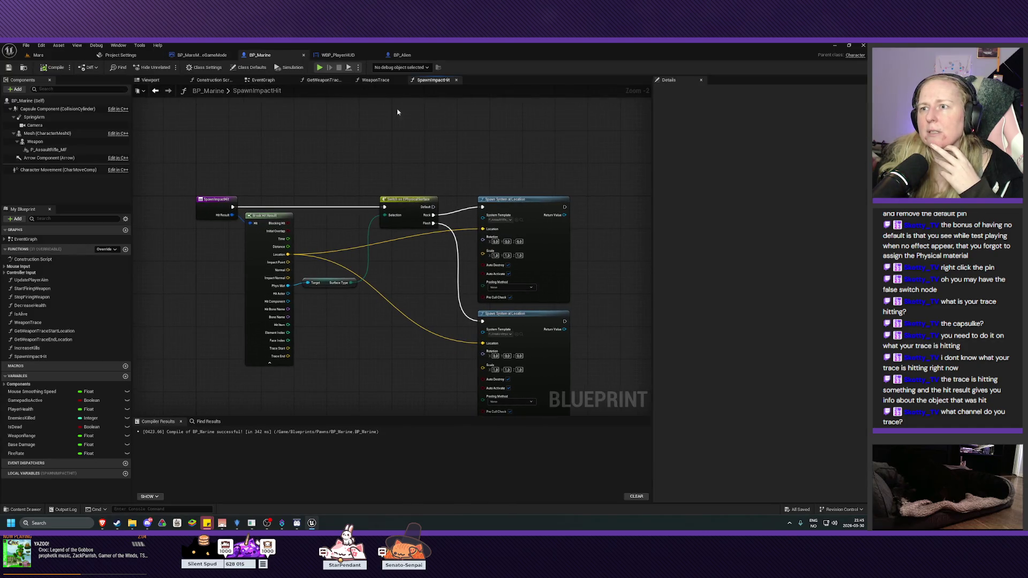
{"action": "left_click", "coordinate": [376, 80]}
{"action": "left_click_drag", "start_coordinate": [307, 168], "coordinate": [386, 173]}
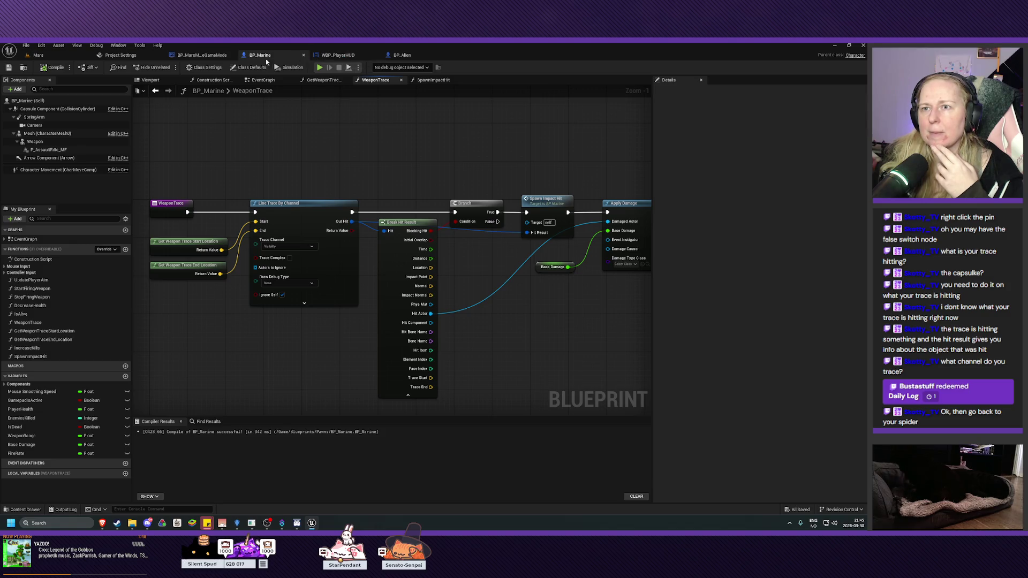
{"action": "left_click", "coordinate": [401, 55]}
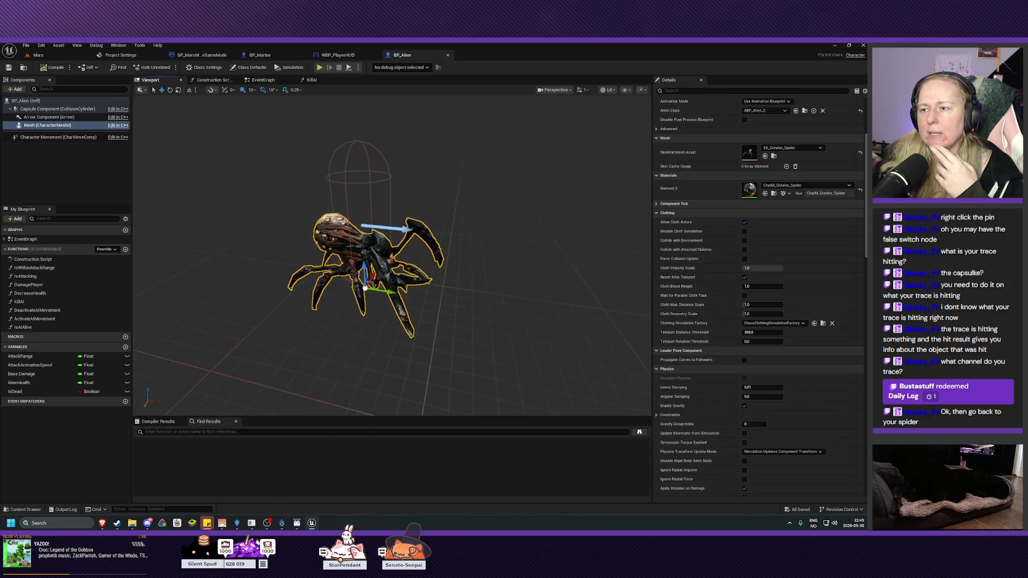
Step: Set the spider's Capsule Component Phys Material Override to PM_Flesh
{"action": "left_click", "coordinate": [357, 158]}
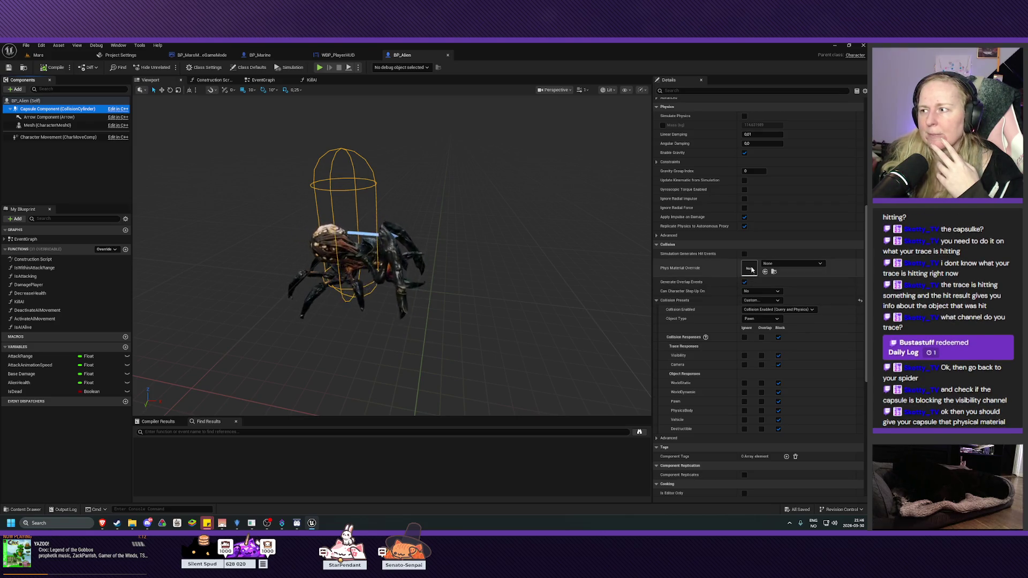
{"action": "left_click", "coordinate": [794, 264]}
{"action": "left_click", "coordinate": [797, 360]}
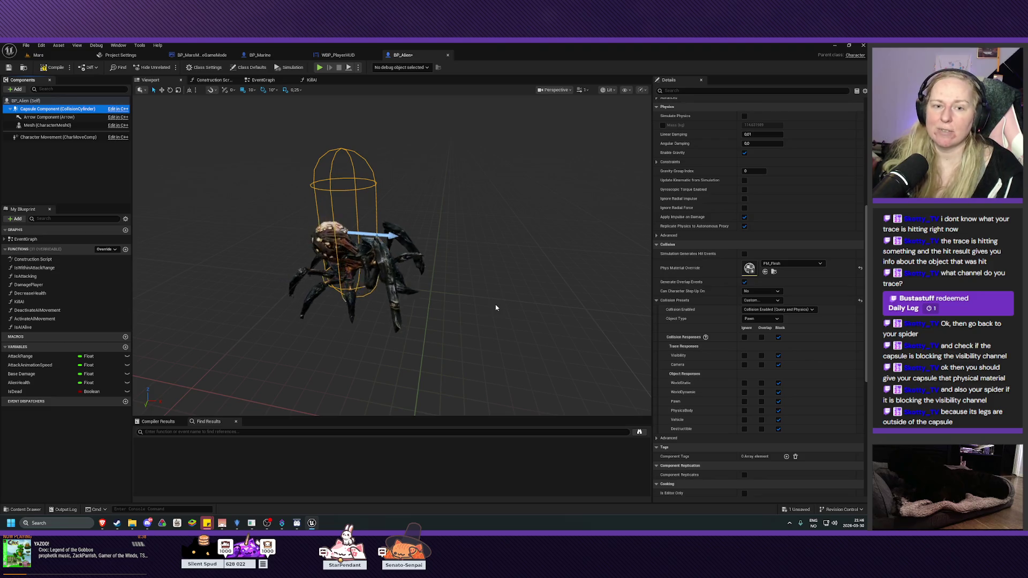
{"action": "left_click_drag", "start_coordinate": [495, 307], "coordinate": [373, 308]}
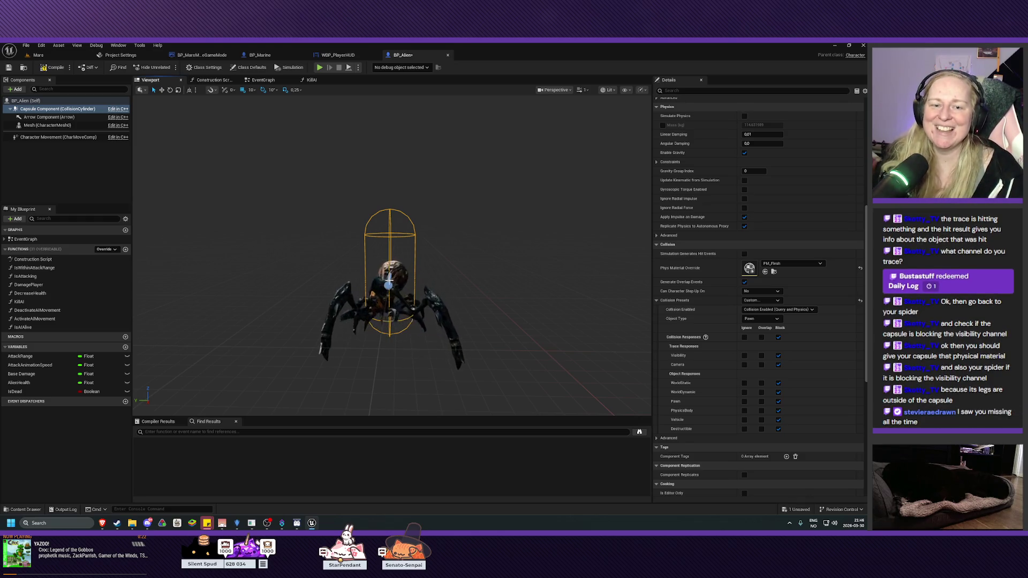
Step: Reselect BP_Alien's collision capsule and set its radius to 50
{"action": "mouse_move", "coordinate": [391, 284]}
{"action": "left_mouse_down"}
{"action": "mouse_move", "coordinate": [391, 262]}
{"action": "mouse_move", "coordinate": [391, 289]}
{"action": "mouse_move", "coordinate": [374, 270]}
{"action": "mouse_move", "coordinate": [348, 275]}
{"action": "left_mouse_up"}
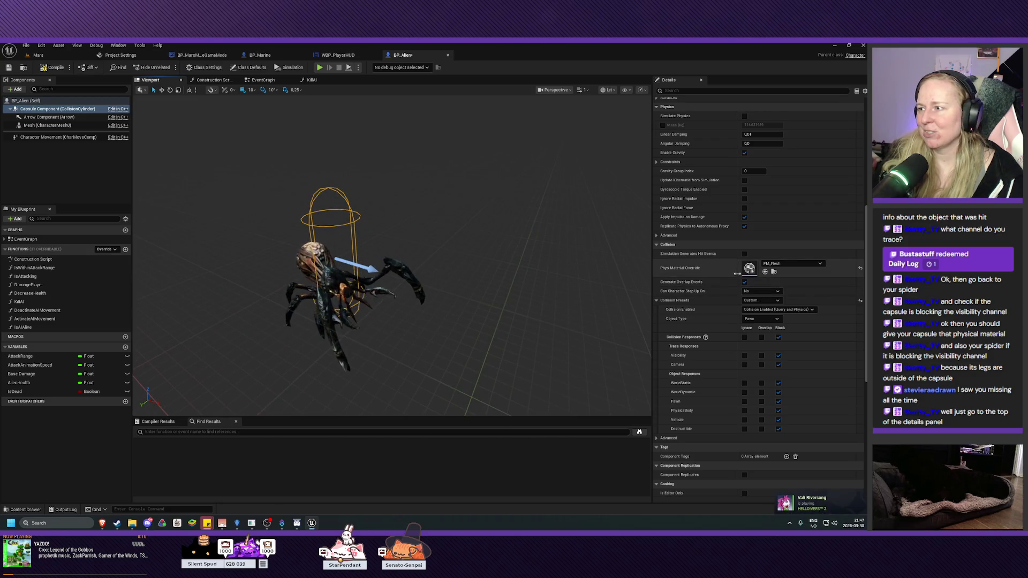
{"action": "scroll", "coordinate": [713, 270], "scroll_direction": "up", "scroll_amount": 4}
{"action": "scroll", "coordinate": [712, 270], "scroll_direction": "up", "scroll_amount": 5}
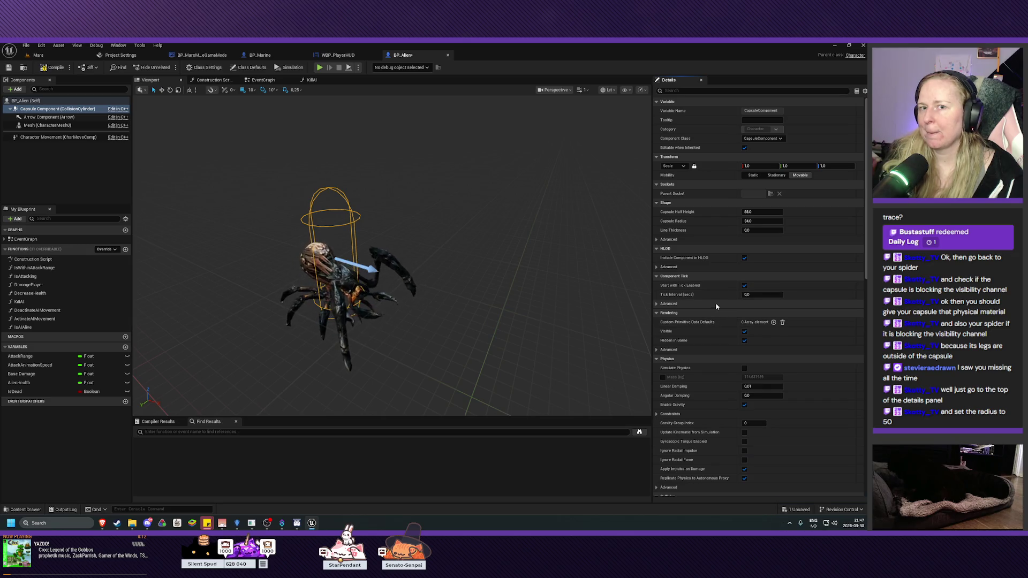
{"action": "left_click", "coordinate": [31, 101]}
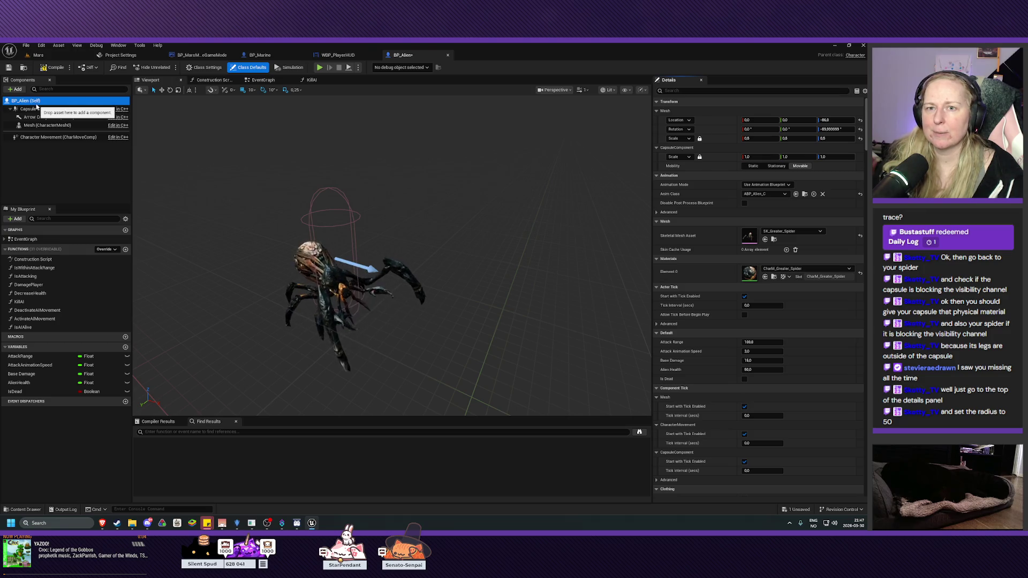
{"action": "left_click", "coordinate": [37, 109]}
{"action": "left_click_drag", "start_coordinate": [223, 204], "coordinate": [216, 171]}
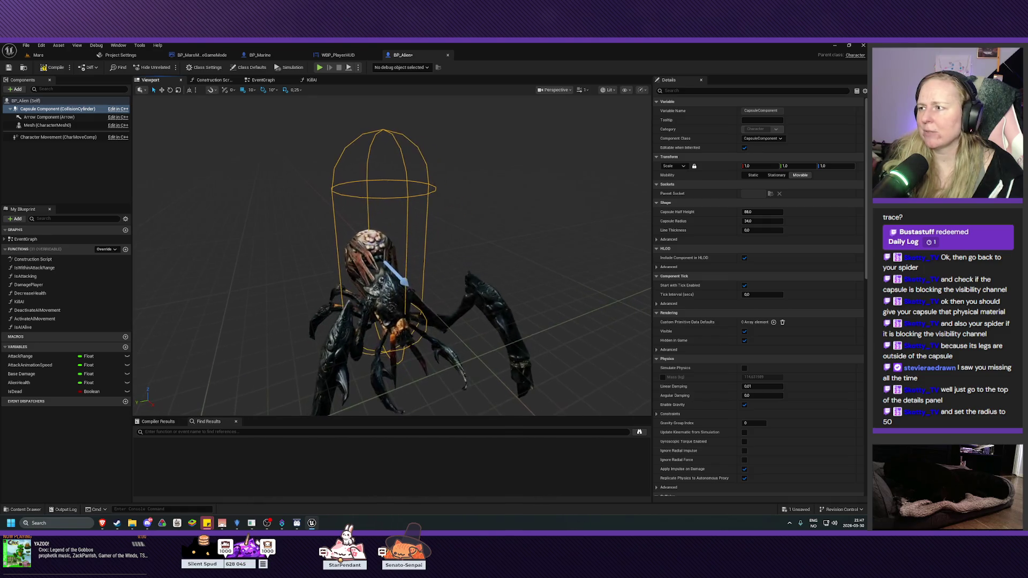
{"action": "left_click", "coordinate": [763, 221]}
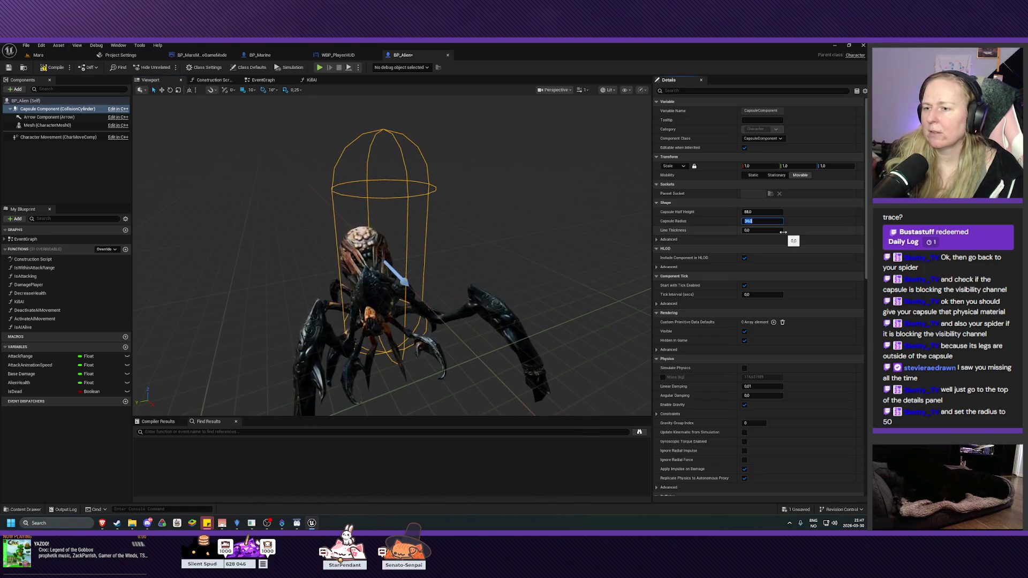
{"action": "type", "text": "50"}
{"action": "key", "text": "Return"}
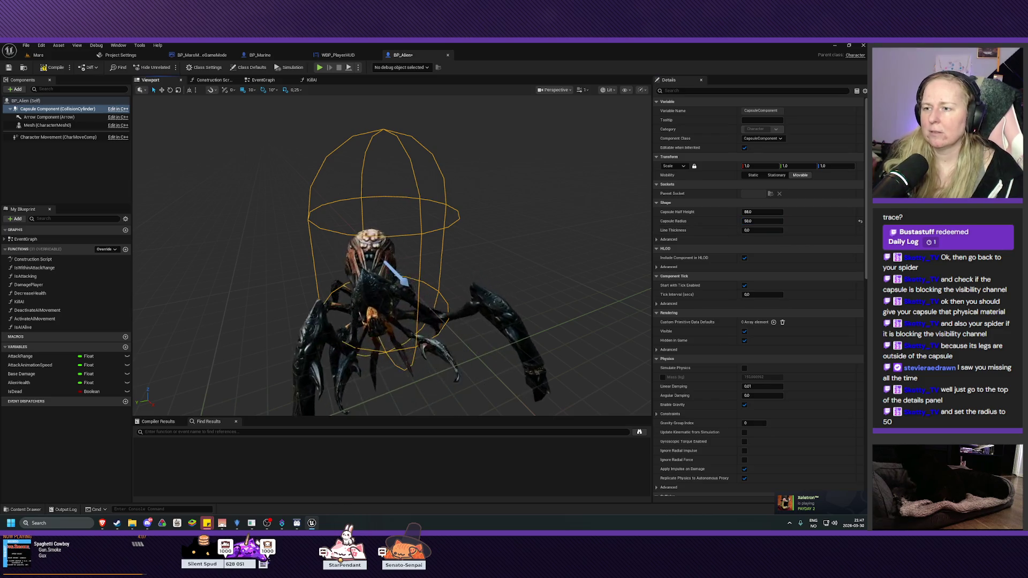
{"action": "scroll", "coordinate": [383, 252], "scroll_direction": "down", "scroll_amount": 3}
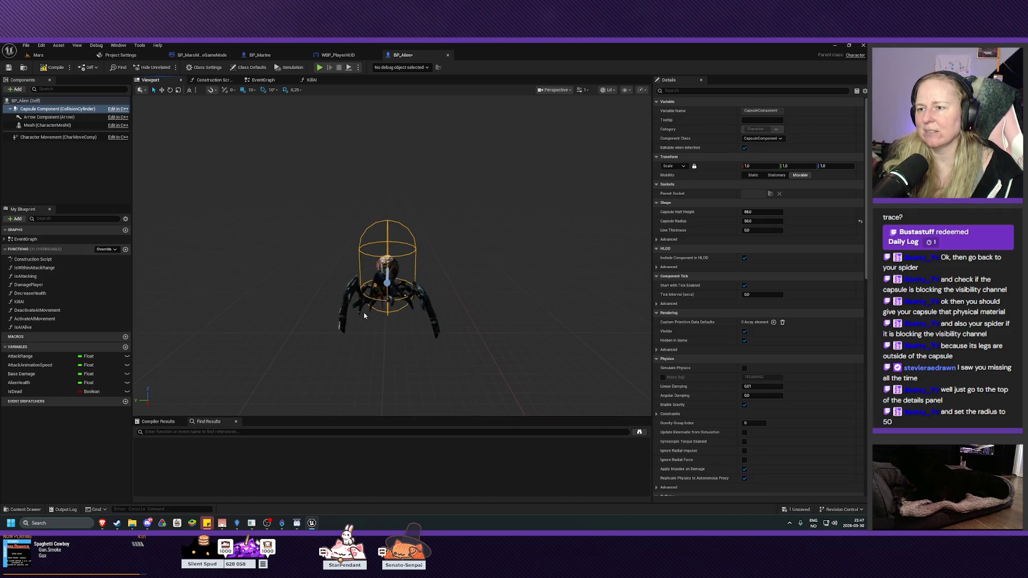
Step: Save the BP_Alien blueprint and return to the Mars level
{"action": "left_click", "coordinate": [8, 68]}
{"action": "mouse_move", "coordinate": [419, 267]}
{"action": "left_mouse_down"}
{"action": "mouse_move", "coordinate": [396, 275]}
{"action": "mouse_move", "coordinate": [394, 289]}
{"action": "mouse_move", "coordinate": [383, 247]}
{"action": "left_mouse_up"}
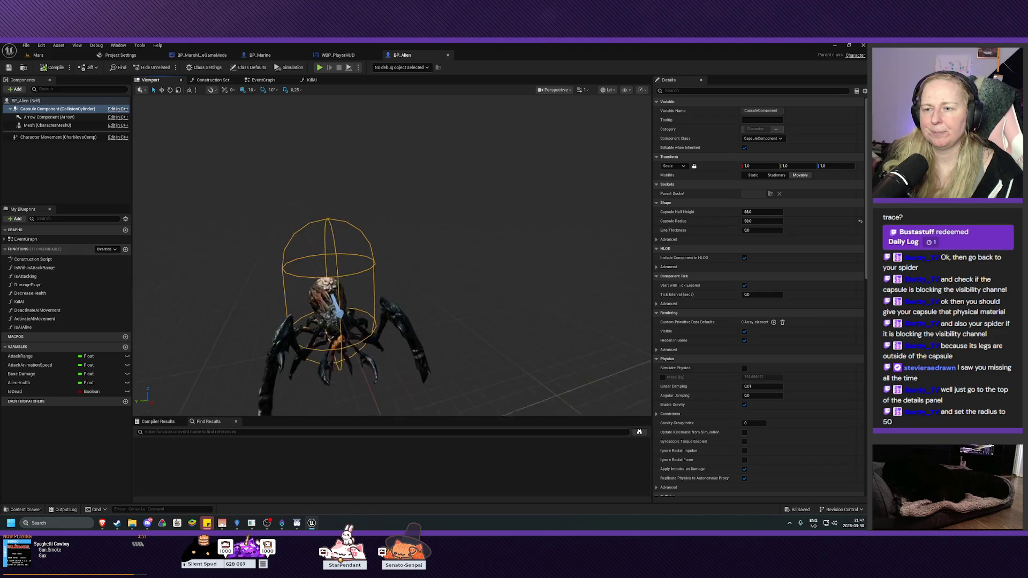
{"action": "scroll", "coordinate": [375, 268], "scroll_direction": "up", "scroll_amount": 3}
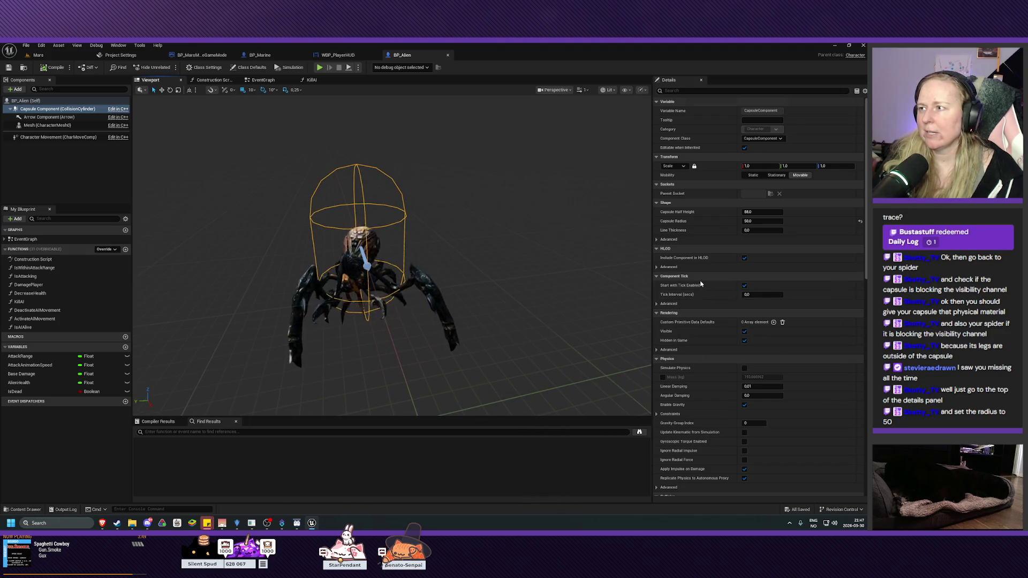
{"action": "scroll", "coordinate": [750, 364], "scroll_direction": "down", "scroll_amount": 5}
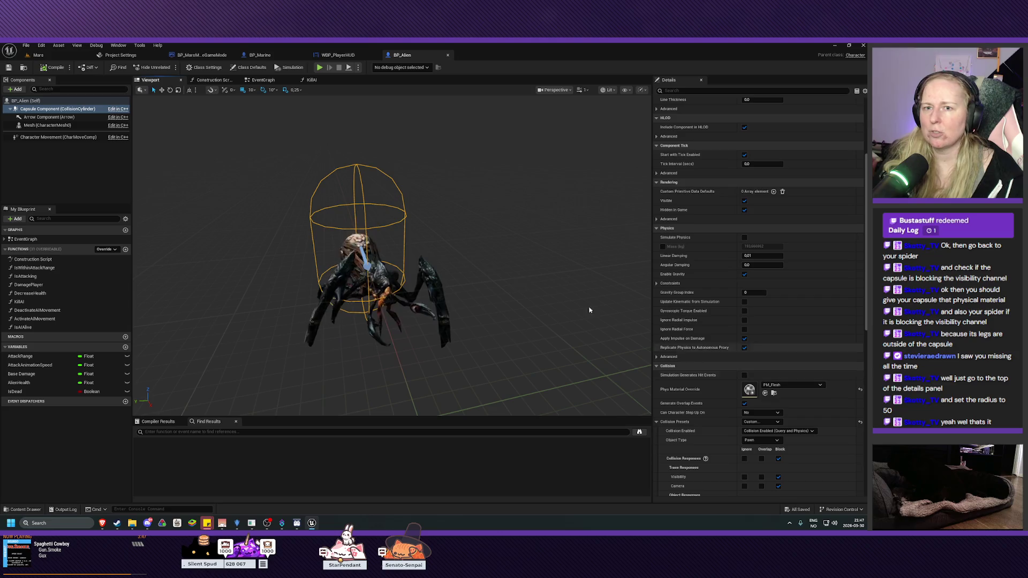
{"action": "left_click", "coordinate": [38, 55]}
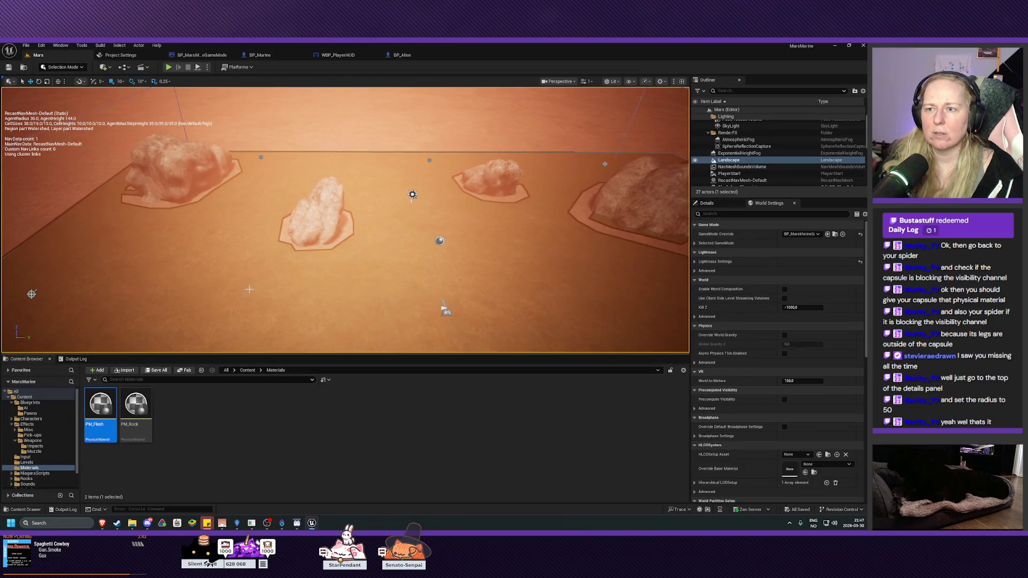
Step: Select the first rock, SM_Rock, and glance at its base material override list without changing it
{"action": "scroll", "coordinate": [103, 335], "scroll_direction": "down", "scroll_amount": 3}
{"action": "left_click", "coordinate": [306, 235]}
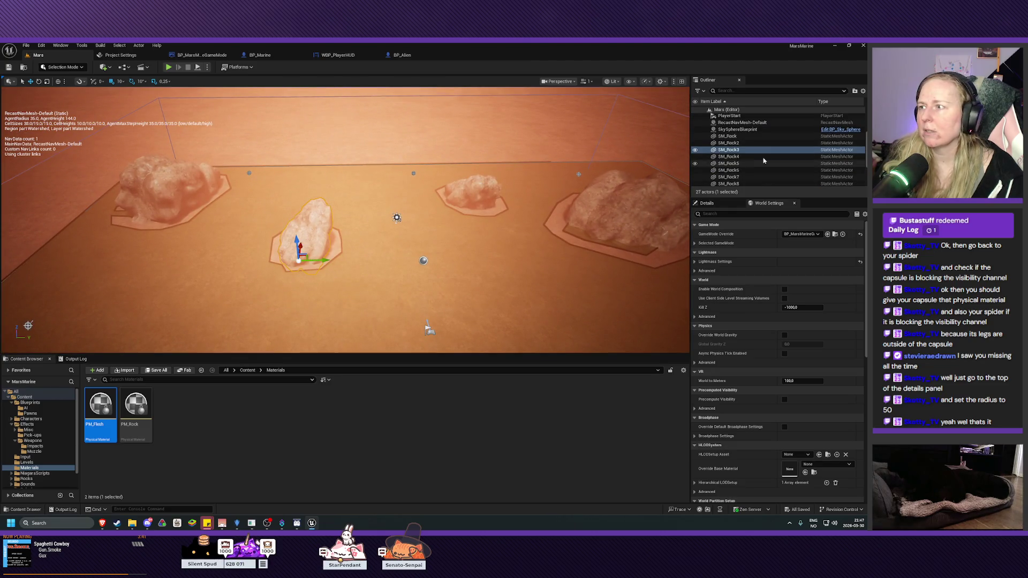
{"action": "left_click", "coordinate": [728, 136]}
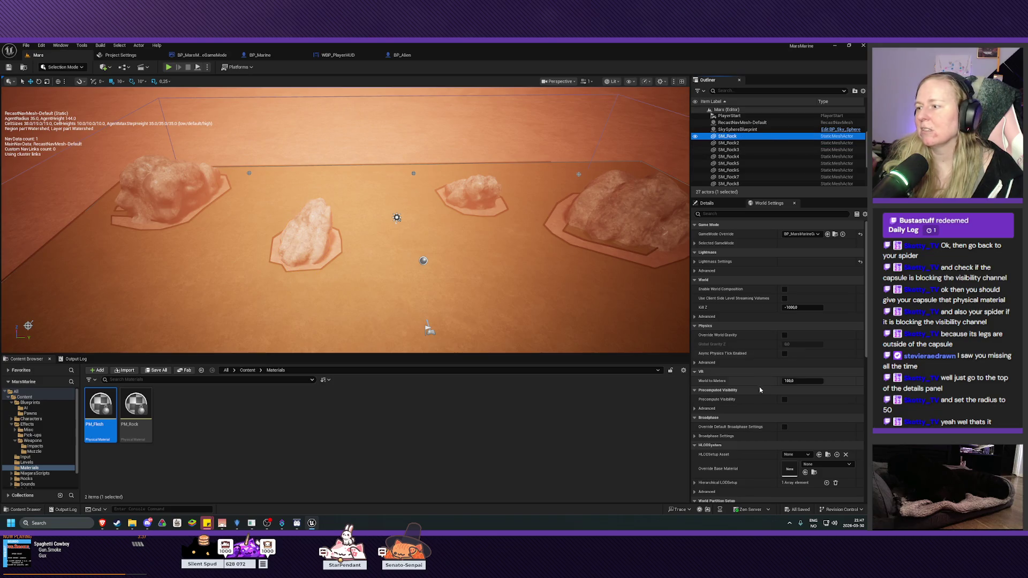
{"action": "scroll", "coordinate": [759, 388], "scroll_direction": "down", "scroll_amount": 1}
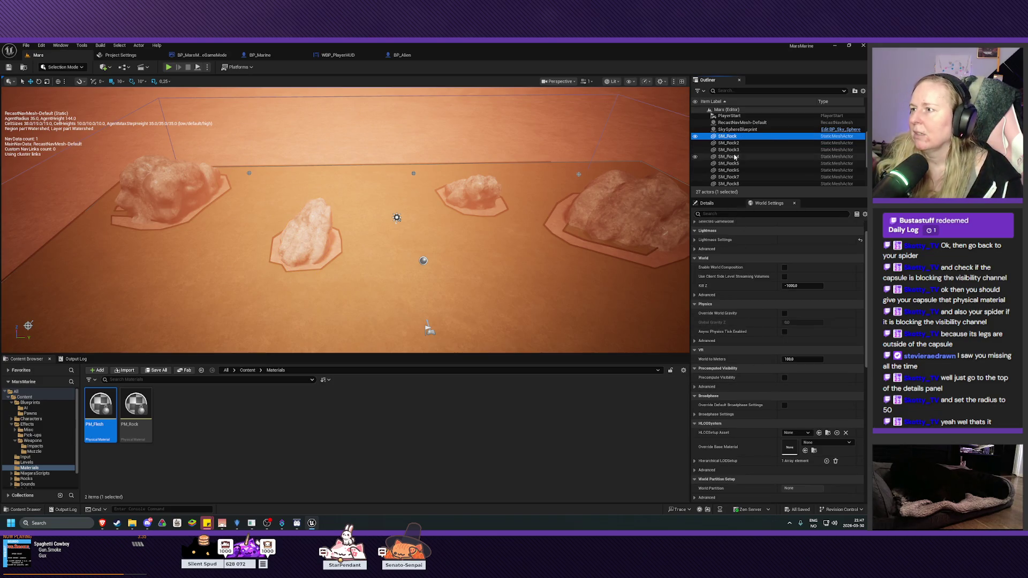
{"action": "scroll", "coordinate": [735, 156], "scroll_direction": "down", "scroll_amount": 2}
{"action": "scroll", "coordinate": [735, 156], "scroll_direction": "up", "scroll_amount": 1}
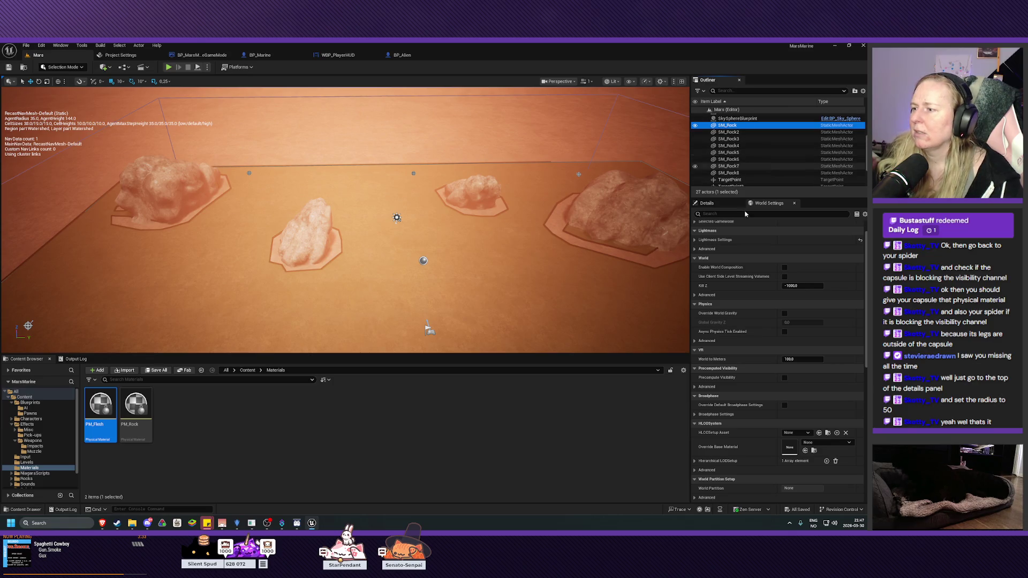
{"action": "left_click", "coordinate": [821, 442]}
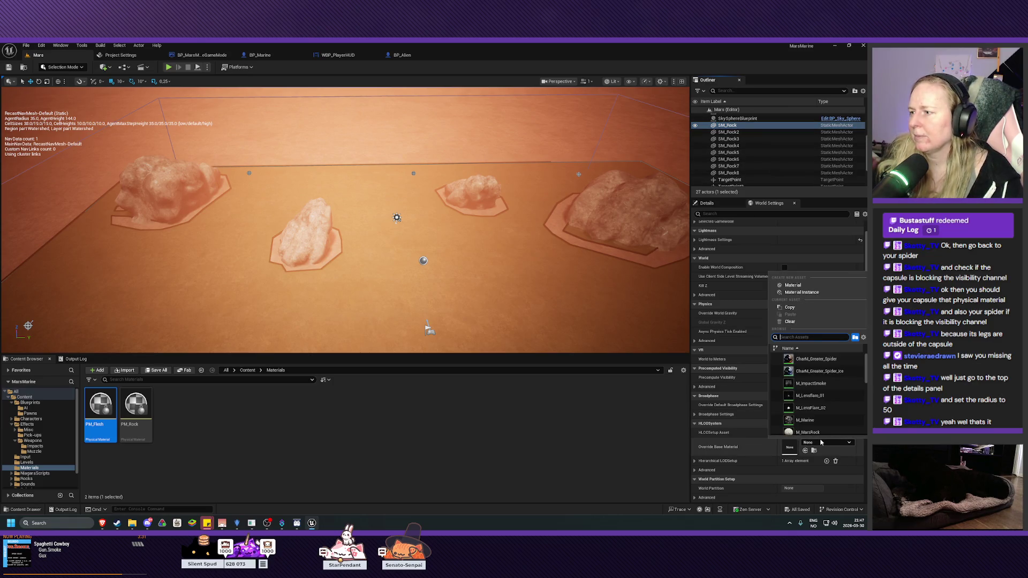
{"action": "key", "text": "Escape"}
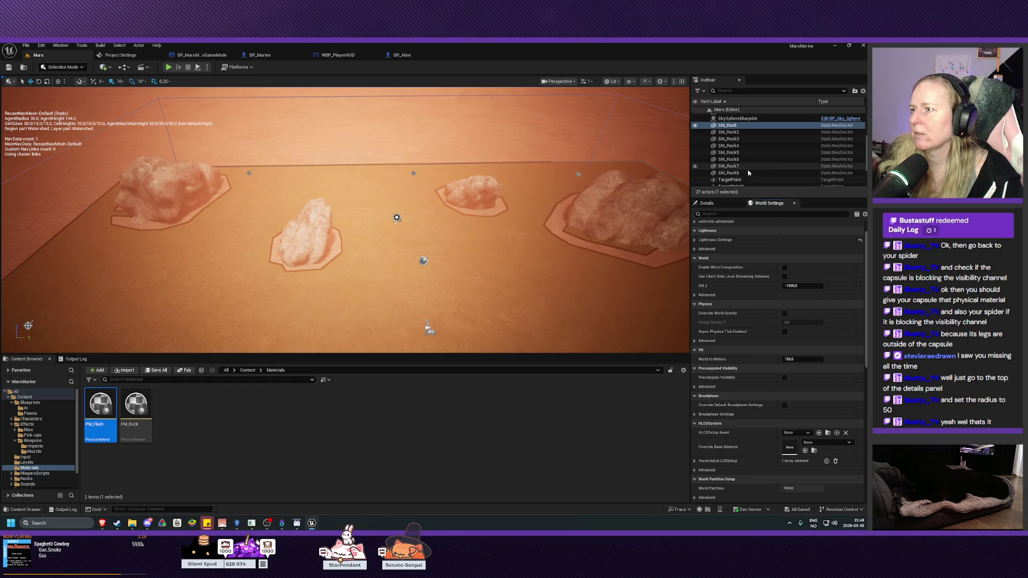
Step: Extend the selection through SM_Rock8 so all eight rock meshes are selected
{"action": "left_click", "coordinate": [751, 172], "text": "shift"}
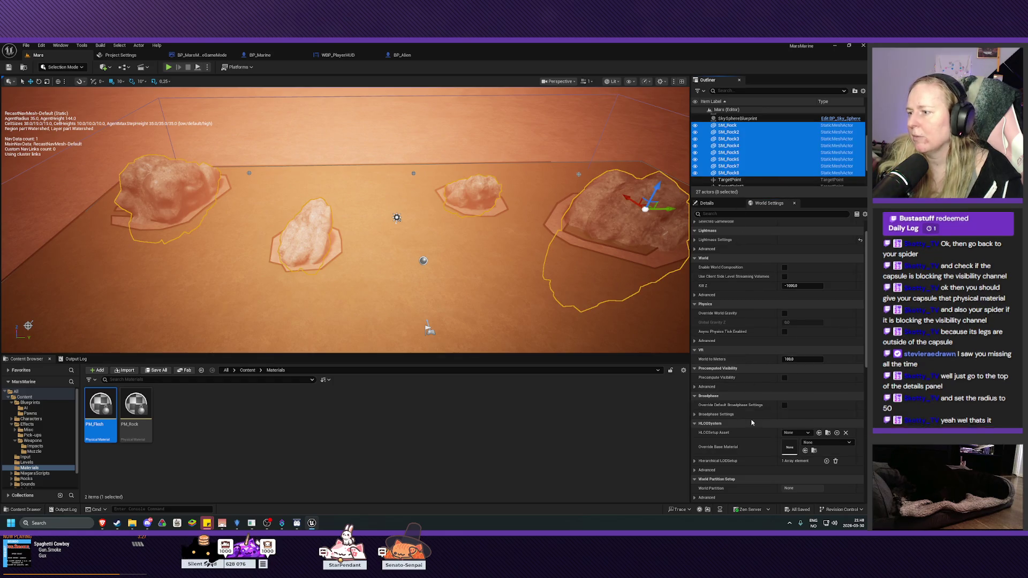
{"action": "scroll", "coordinate": [749, 417], "scroll_direction": "down", "scroll_amount": 2}
{"action": "scroll", "coordinate": [749, 417], "scroll_direction": "down", "scroll_amount": 10}
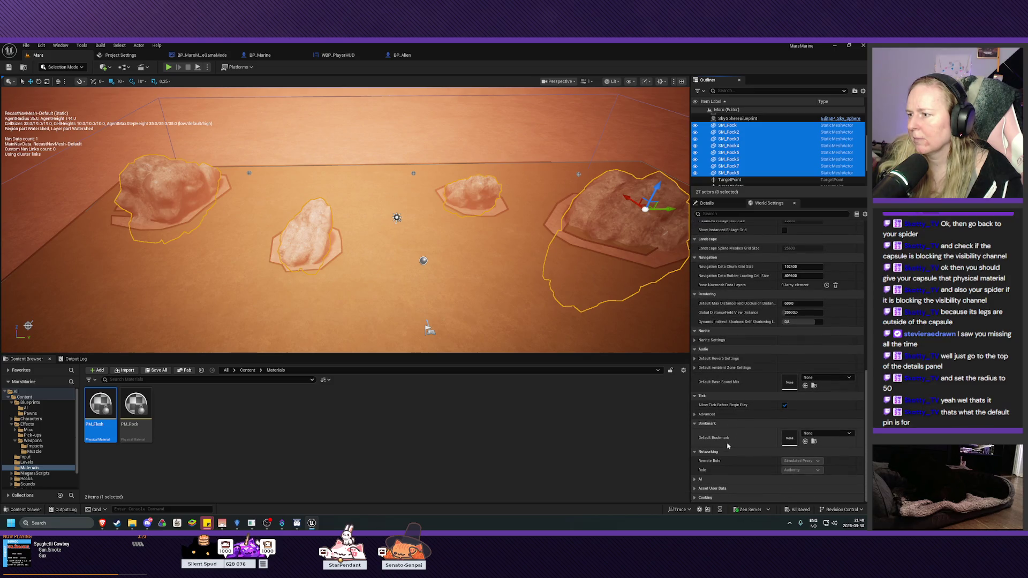
{"action": "scroll", "coordinate": [745, 447], "scroll_direction": "up", "scroll_amount": 1}
{"action": "scroll", "coordinate": [745, 447], "scroll_direction": "up", "scroll_amount": 10}
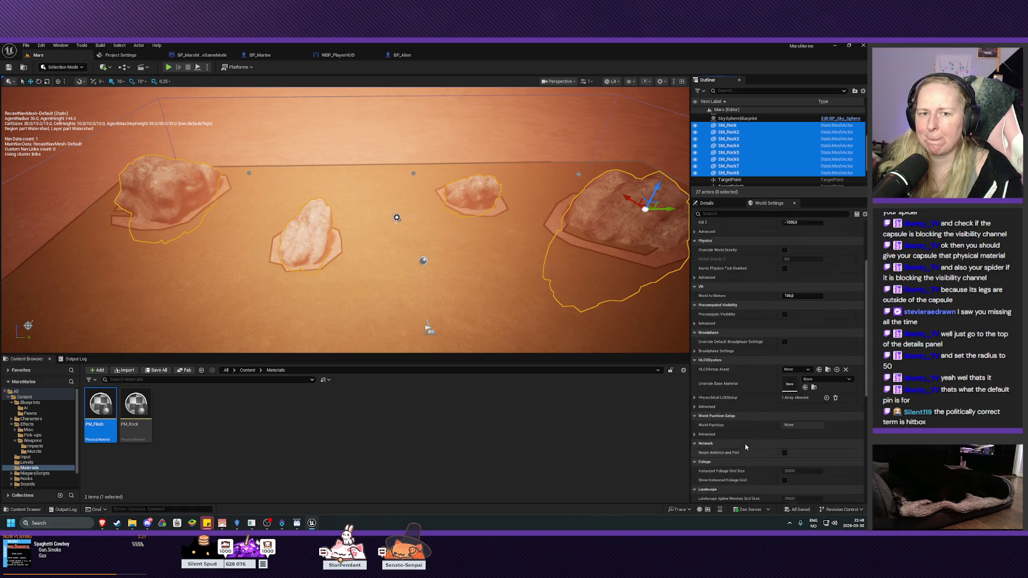
{"action": "scroll", "coordinate": [745, 447], "scroll_direction": "up", "scroll_amount": 1}
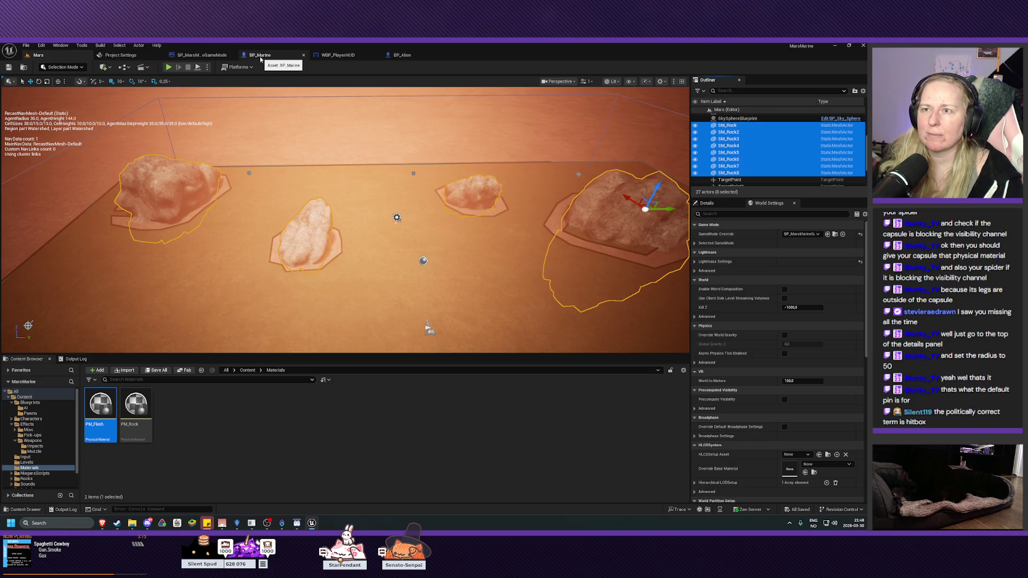
{"action": "left_click", "coordinate": [261, 56]}
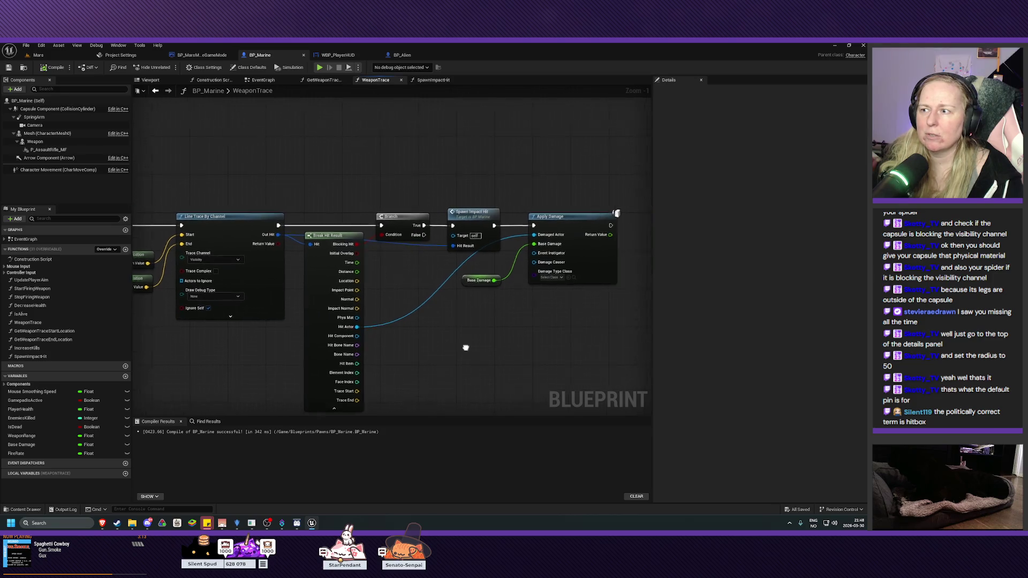
Step: Switch through the open asset tabs to BP_Marine's SpawnImpactHit function graph
{"action": "left_click_drag", "start_coordinate": [466, 348], "coordinate": [438, 344]}
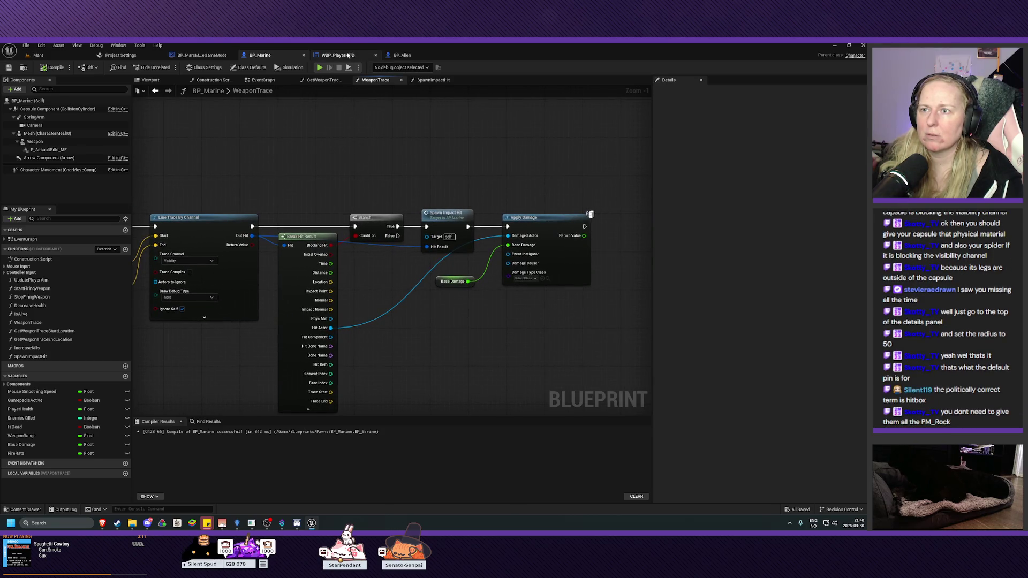
{"action": "left_click", "coordinate": [402, 55]}
{"action": "left_click", "coordinate": [343, 56]}
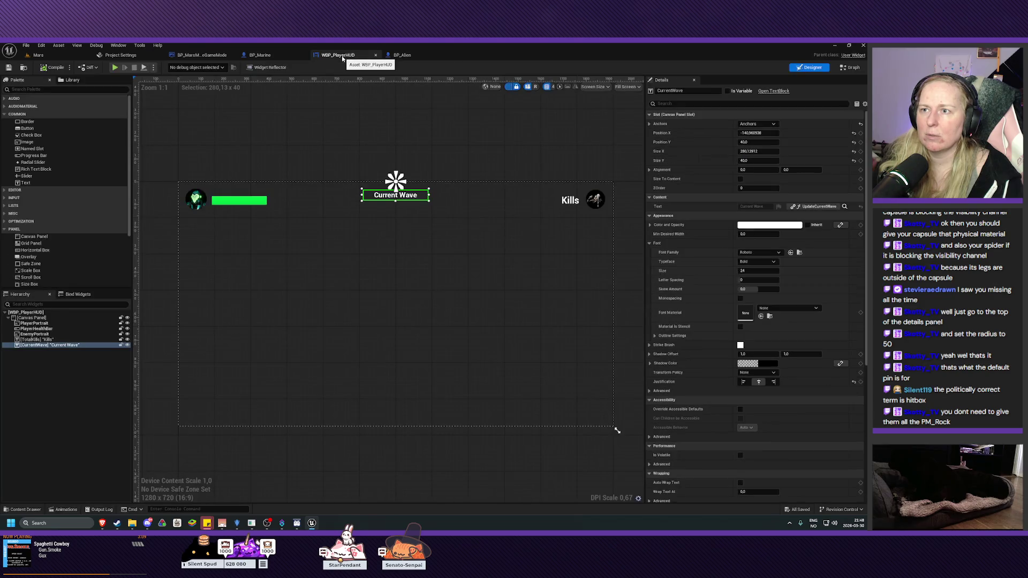
{"action": "left_click", "coordinate": [273, 56]}
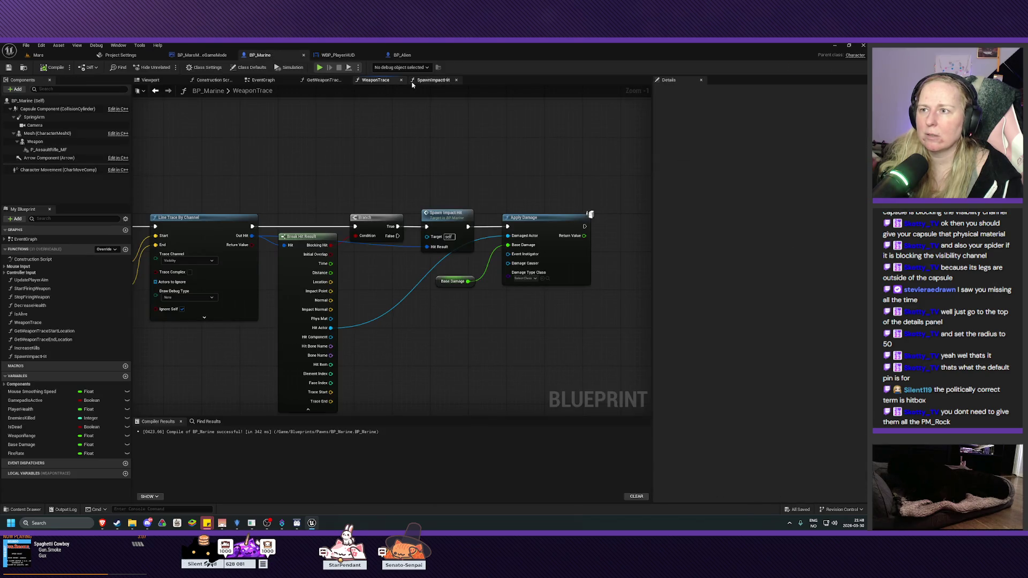
{"action": "left_click", "coordinate": [433, 80]}
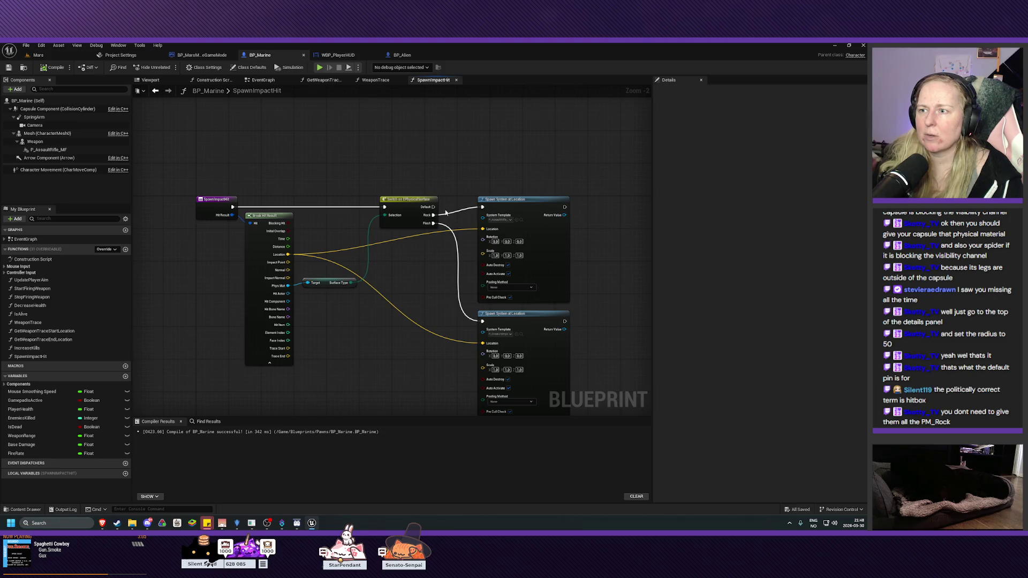
Step: Rewire the switch's Default case to the first impact spawn node, then compile and save BP_Marine
{"action": "left_click", "coordinate": [433, 215], "text": "alt"}
{"action": "left_click_drag", "start_coordinate": [433, 206], "coordinate": [483, 206]}
{"action": "left_click_drag", "start_coordinate": [429, 289], "coordinate": [419, 261]}
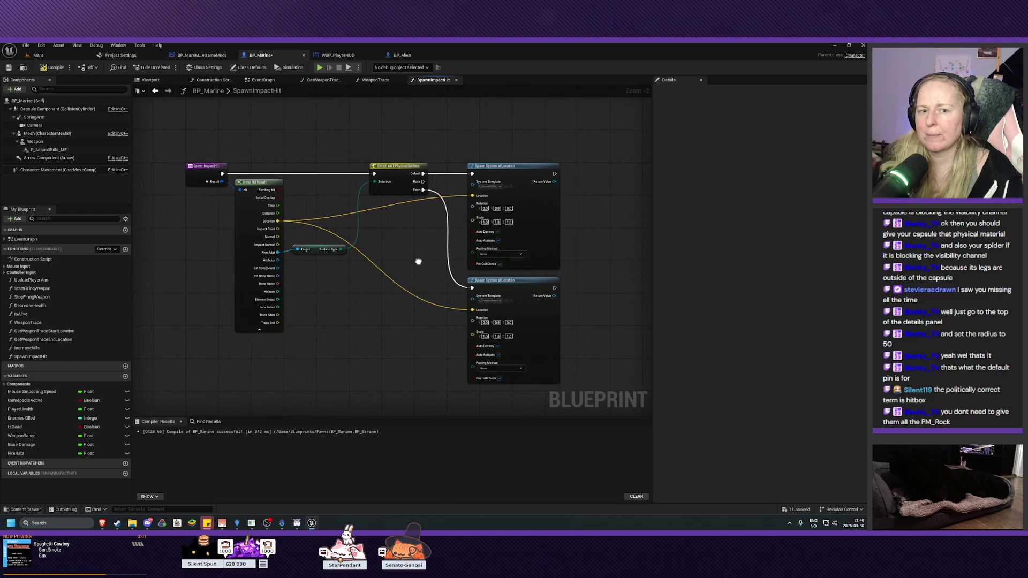
{"action": "left_click", "coordinate": [52, 67]}
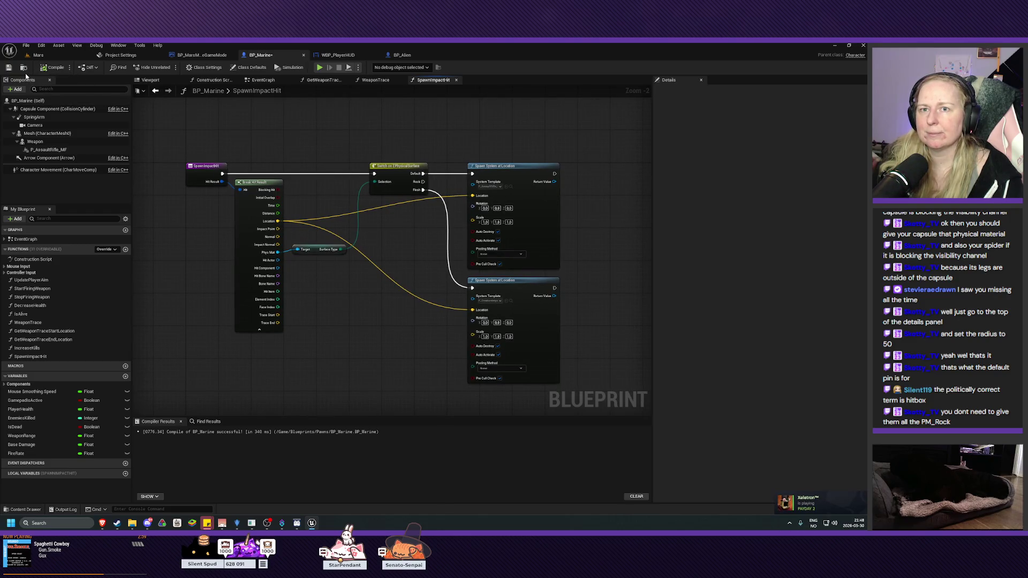
{"action": "left_click", "coordinate": [8, 69]}
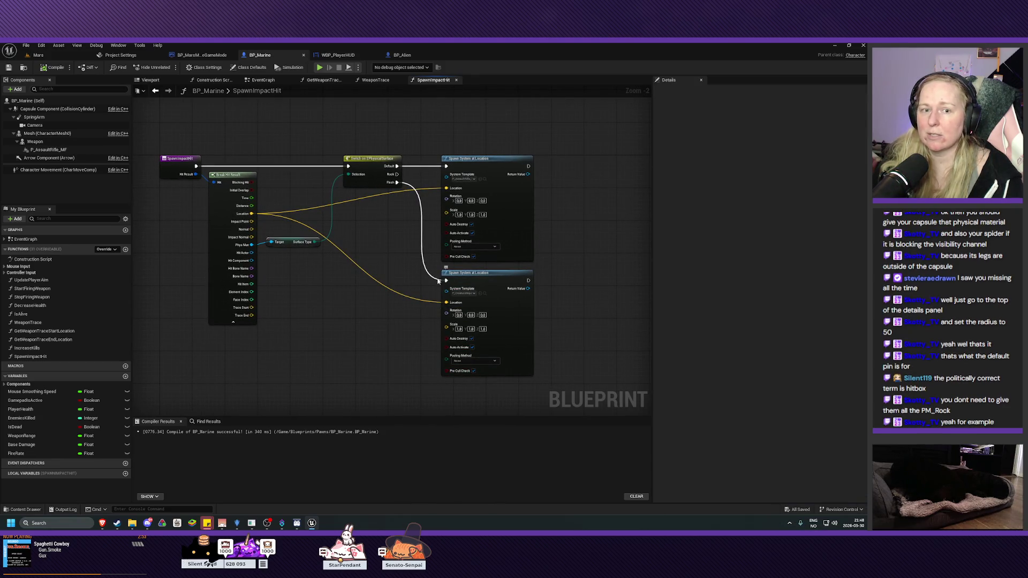
{"action": "left_click", "coordinate": [35, 55]}
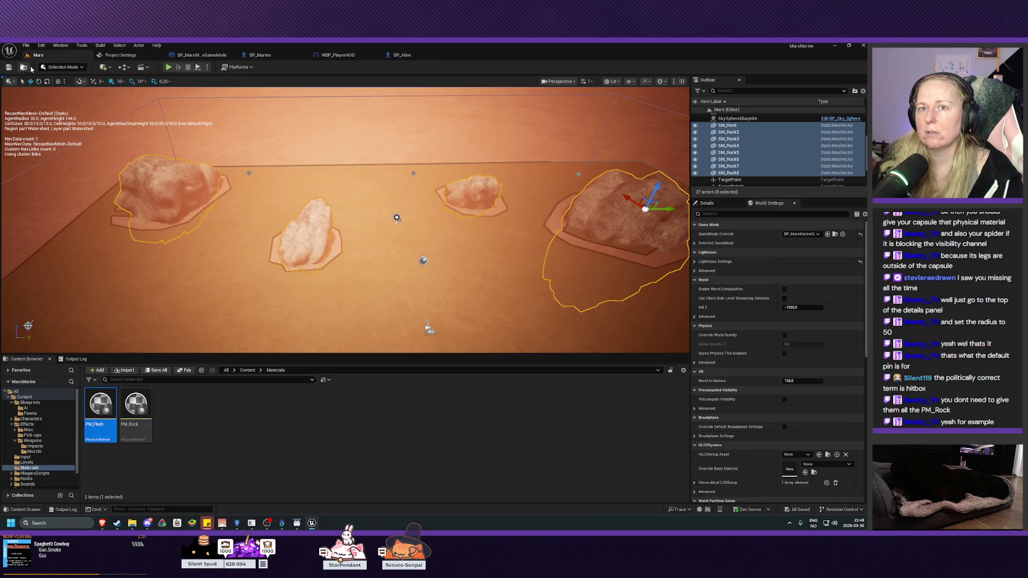
{"action": "left_click", "coordinate": [168, 67]}
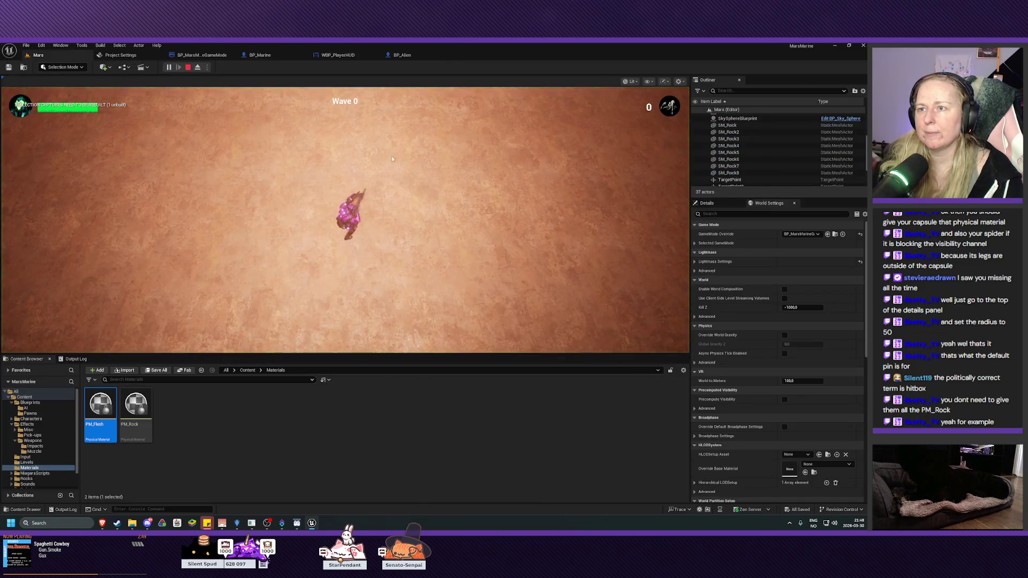
{"action": "key", "text": "w"}
{"action": "mouse_move", "coordinate": [218, 175]}
{"action": "left_mouse_down"}
{"action": "mouse_move", "coordinate": [238, 154]}
{"action": "mouse_move", "coordinate": [214, 178]}
{"action": "left_mouse_up"}
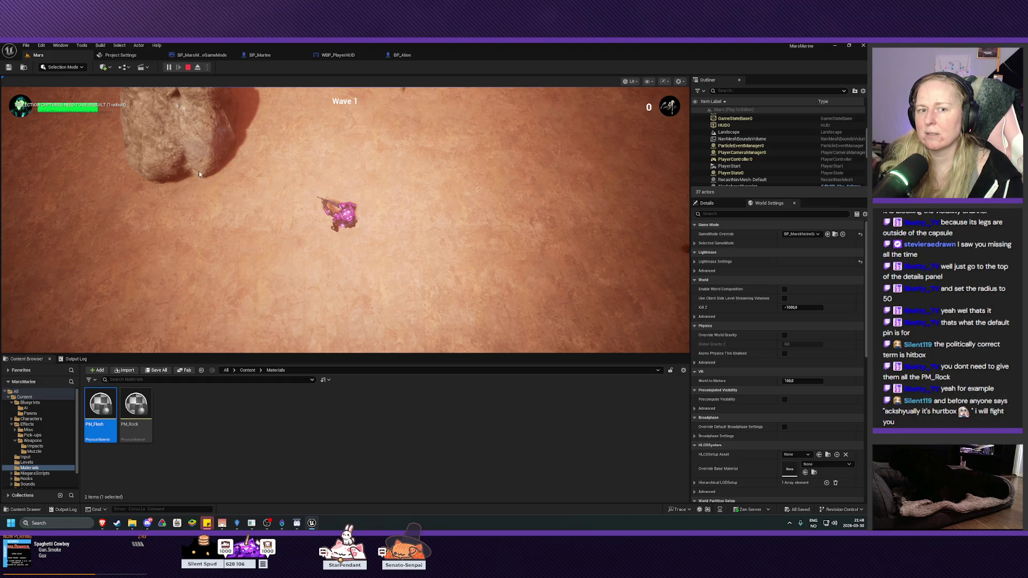
{"action": "key", "text": "s"}
{"action": "mouse_move", "coordinate": [368, 143]}
{"action": "left_mouse_down"}
{"action": "mouse_move", "coordinate": [461, 170]}
{"action": "mouse_move", "coordinate": [436, 143]}
{"action": "mouse_move", "coordinate": [477, 146]}
{"action": "mouse_move", "coordinate": [489, 157]}
{"action": "mouse_move", "coordinate": [340, 130]}
{"action": "mouse_move", "coordinate": [382, 153]}
{"action": "mouse_move", "coordinate": [476, 174]}
{"action": "mouse_move", "coordinate": [512, 221]}
{"action": "mouse_move", "coordinate": [547, 162]}
{"action": "mouse_move", "coordinate": [513, 152]}
{"action": "mouse_move", "coordinate": [522, 161]}
{"action": "left_mouse_up"}
{"action": "key", "text": "s"}
{"action": "key", "text": "s"}
{"action": "key", "text": "s"}
{"action": "key", "text": "a"}
{"action": "key", "text": "s"}
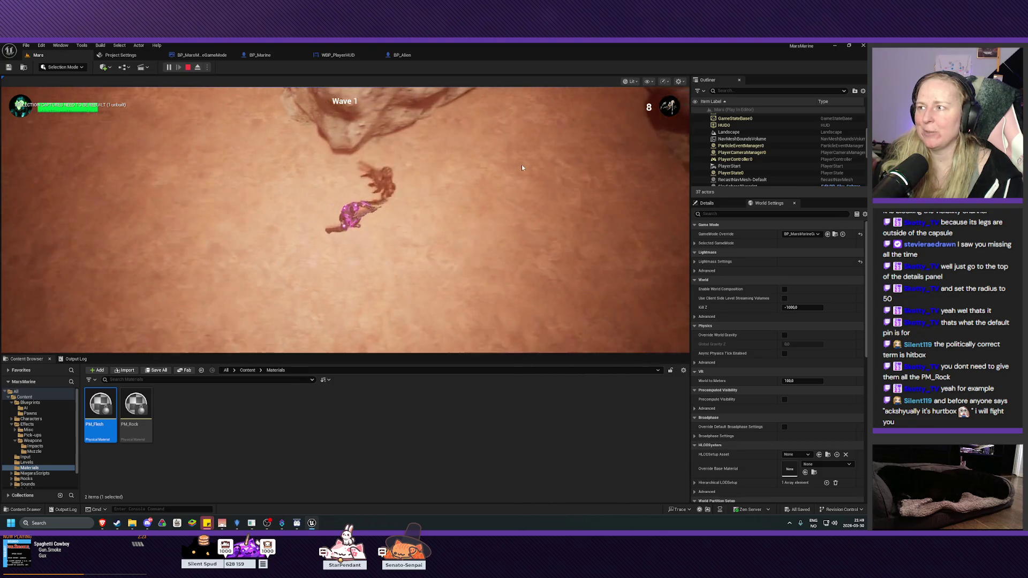
{"action": "key", "text": "d"}
{"action": "left_click_drag", "start_coordinate": [431, 192], "coordinate": [203, 154]}
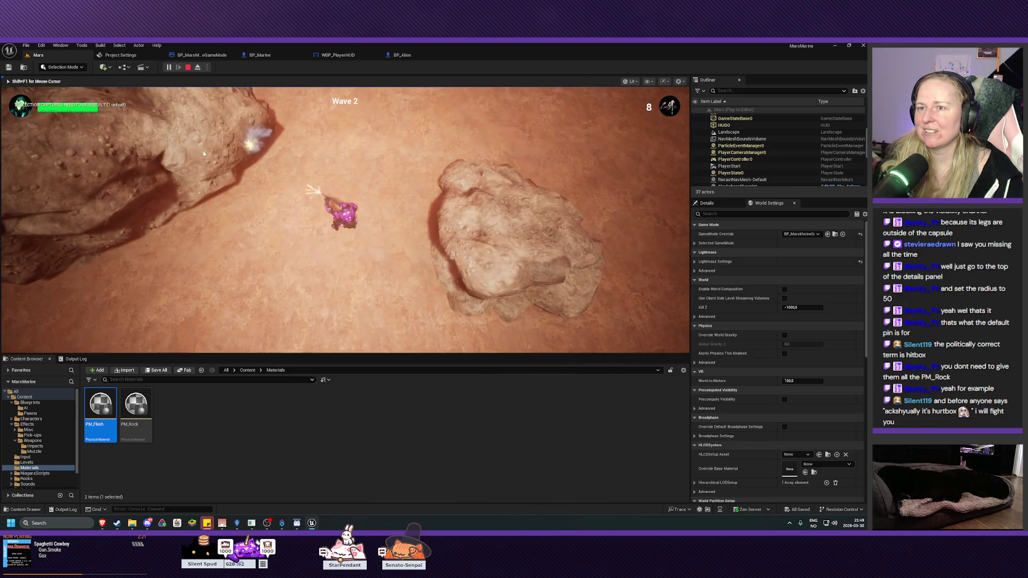
{"action": "key", "text": "w"}
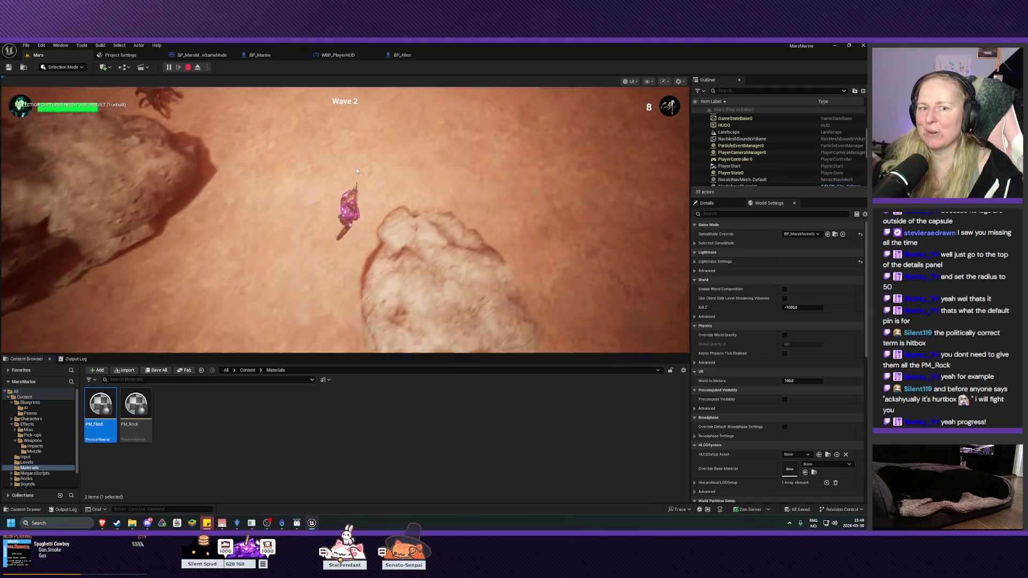
{"action": "key", "text": "w"}
{"action": "mouse_move", "coordinate": [164, 204]}
{"action": "left_mouse_down"}
{"action": "mouse_move", "coordinate": [169, 194]}
{"action": "mouse_move", "coordinate": [139, 176]}
{"action": "left_mouse_up"}
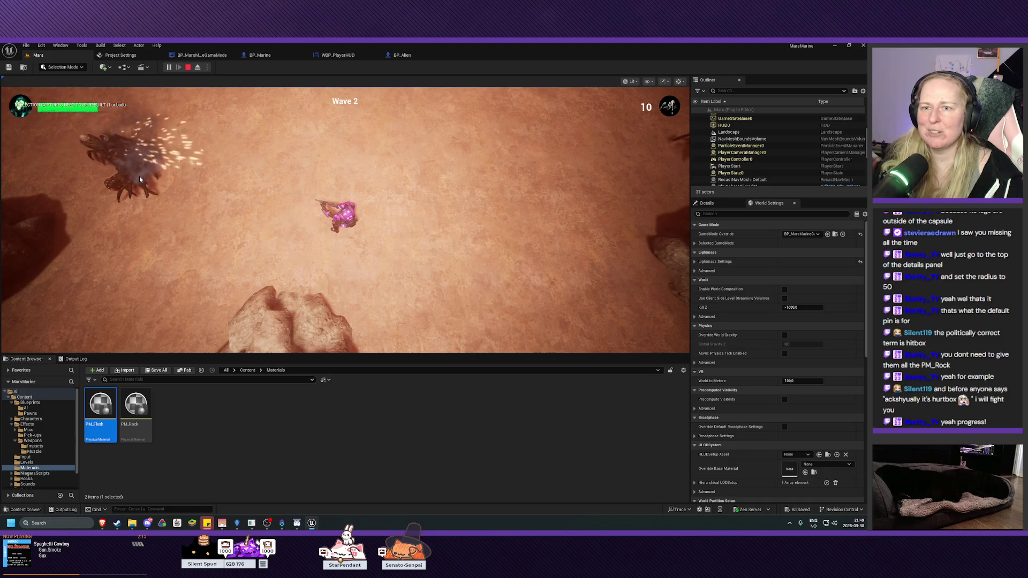
{"action": "key", "text": "Escape"}
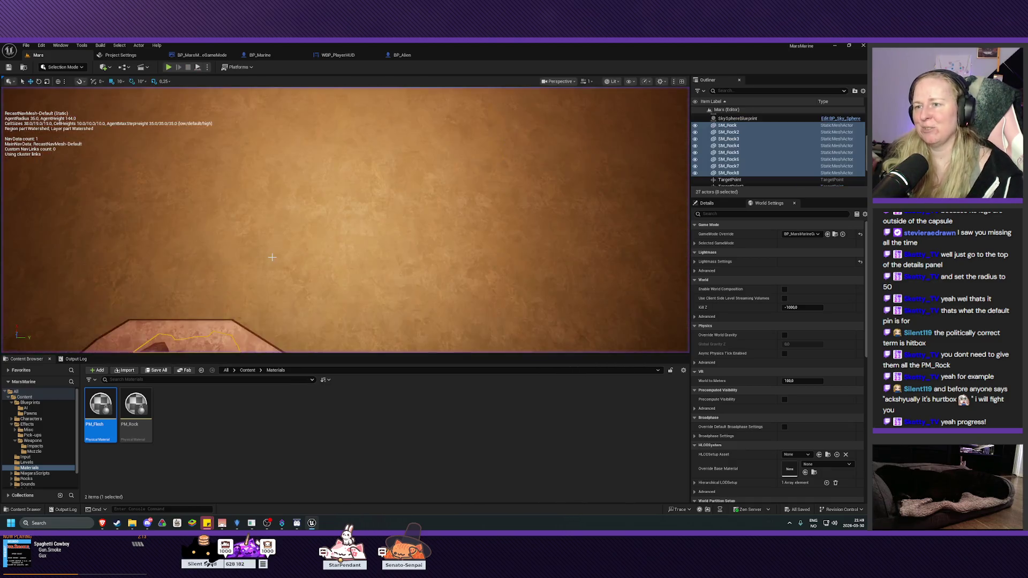
{"action": "scroll", "coordinate": [272, 257], "scroll_direction": "down", "scroll_amount": 10}
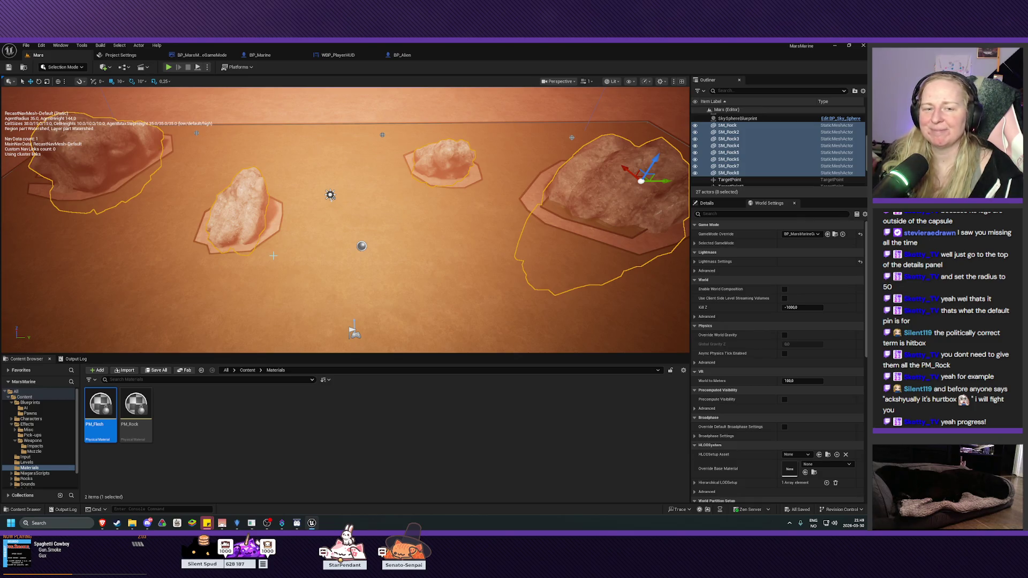
{"action": "left_click_drag", "start_coordinate": [273, 255], "coordinate": [273, 286]}
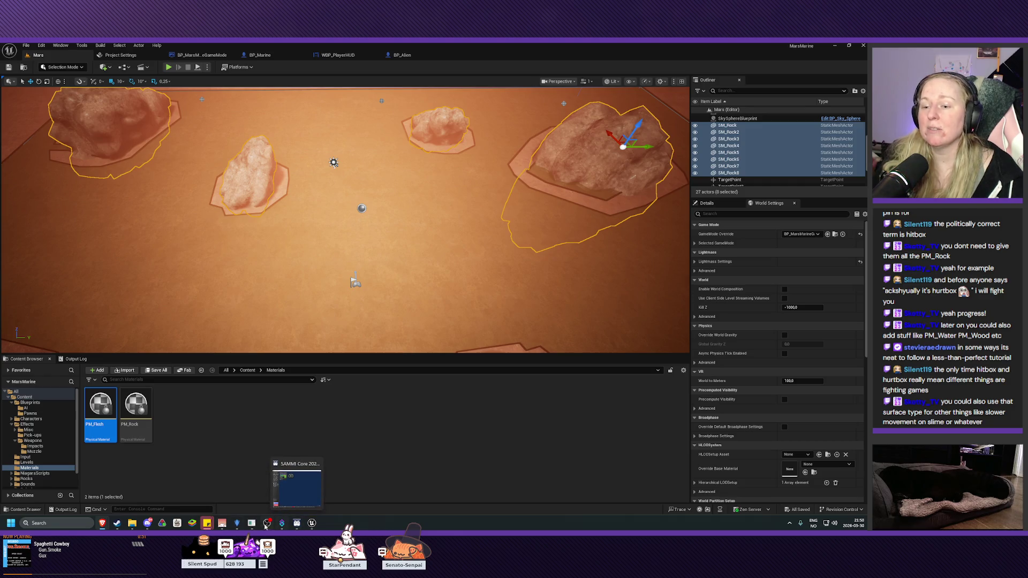
Step: Resume the Fine Spool of Thread project at the Fine Tailoring Station, then select SM_Rock4 in Unreal
{"action": "left_click", "coordinate": [239, 524]}
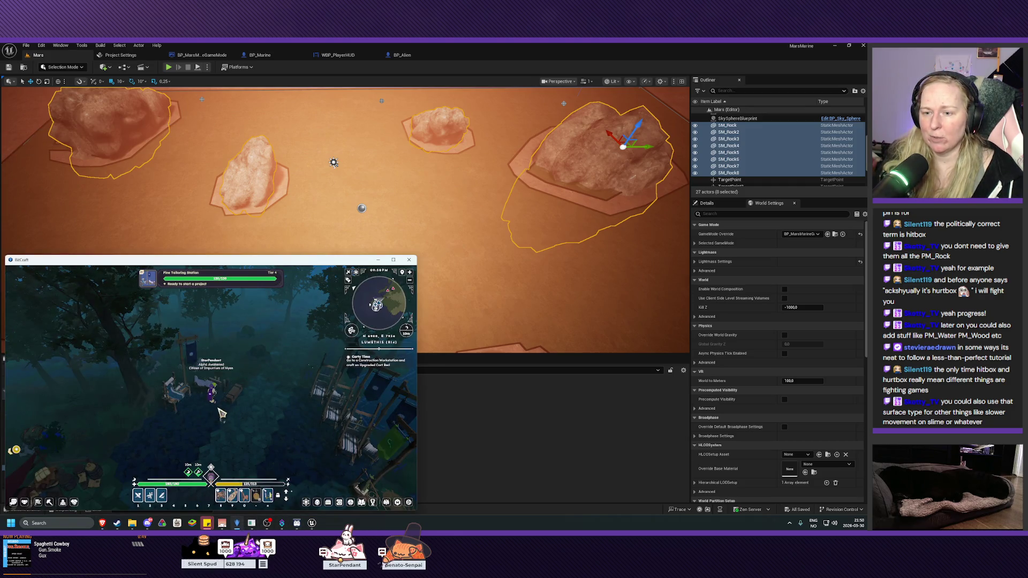
{"action": "left_click", "coordinate": [210, 386]}
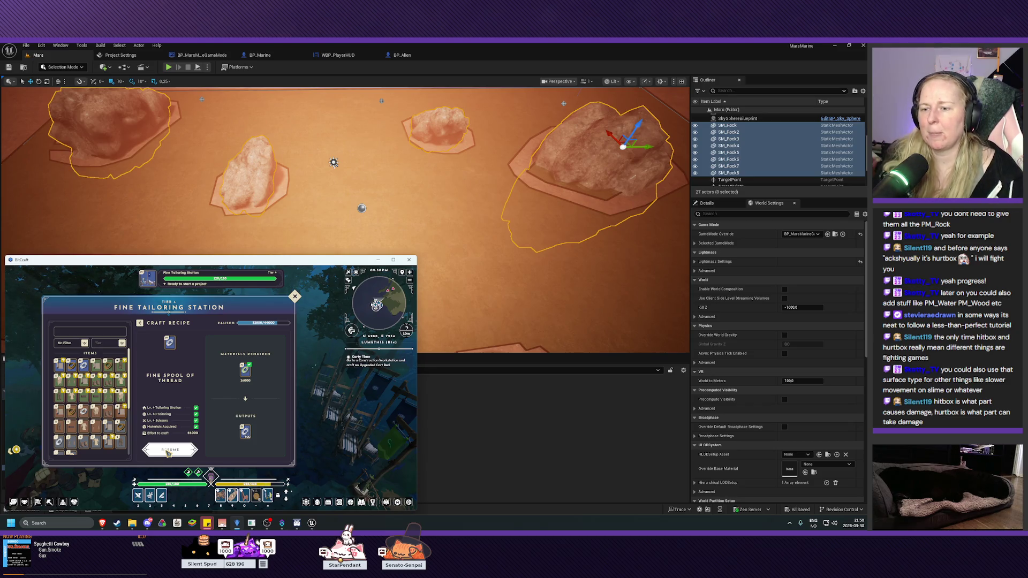
{"action": "left_click", "coordinate": [167, 452]}
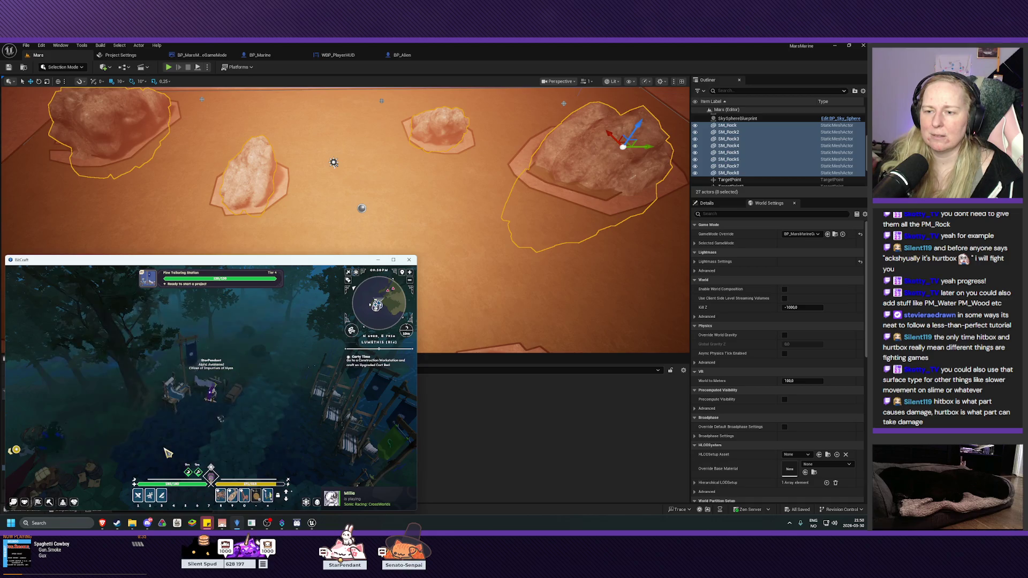
{"action": "left_click", "coordinate": [516, 466]}
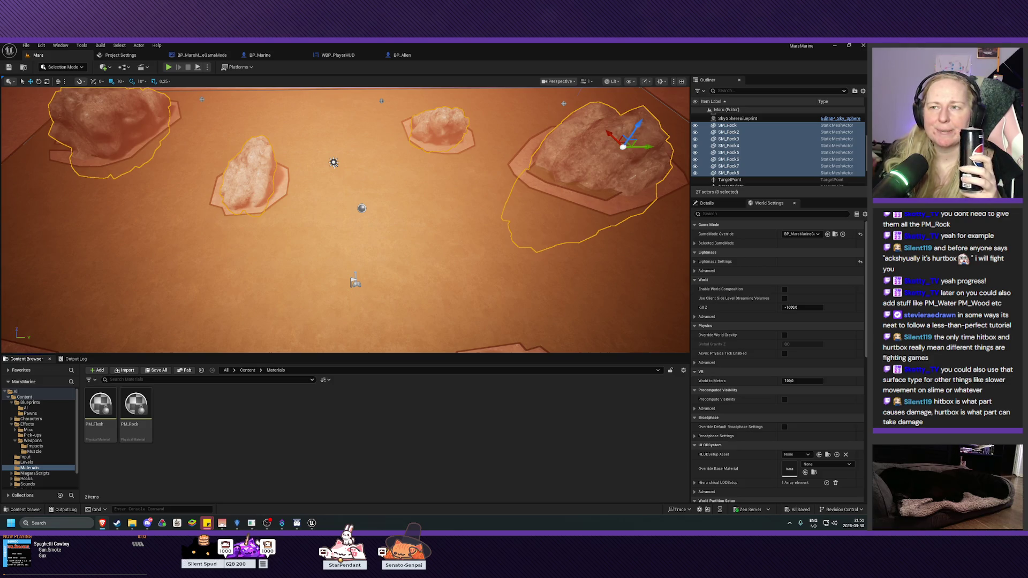
{"action": "left_click", "coordinate": [771, 145]}
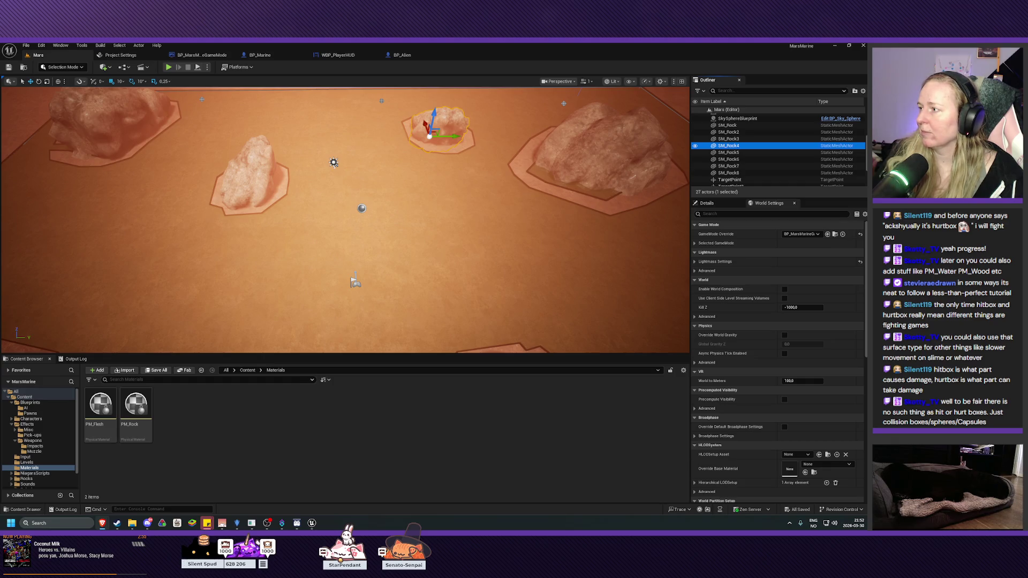
Step: Switch to the BP_Marine Blueprint editor showing its SpawnImpactHit graph
{"action": "left_click", "coordinate": [260, 55]}
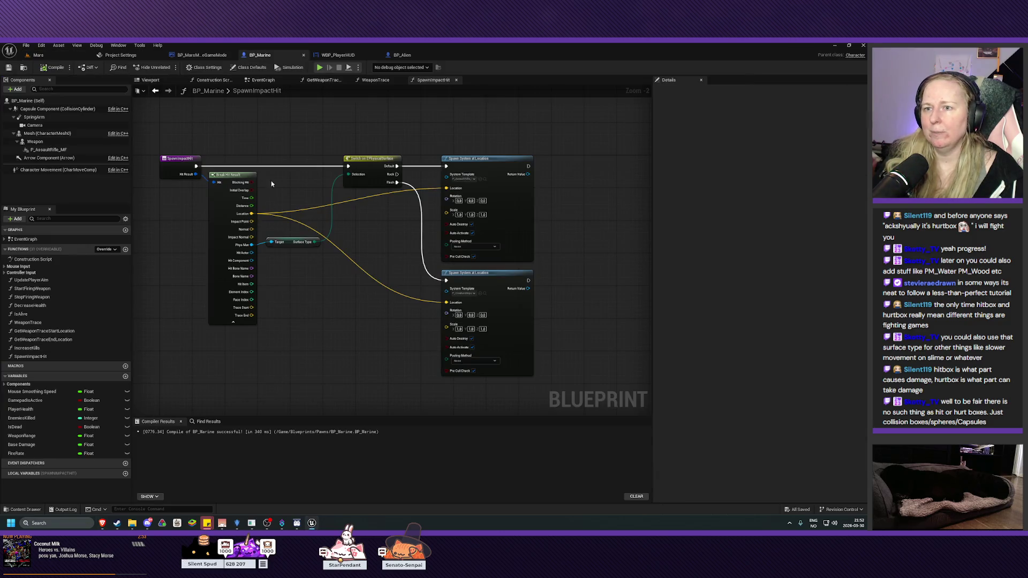
Step: Bring BP_Marine's EventGraph input nodes into view and add a new function
{"action": "left_click", "coordinate": [263, 80]}
{"action": "scroll", "coordinate": [416, 292], "scroll_direction": "down", "scroll_amount": 1}
{"action": "mouse_move", "coordinate": [416, 292]}
{"action": "left_mouse_down"}
{"action": "mouse_move", "coordinate": [484, 271]}
{"action": "mouse_move", "coordinate": [488, 160]}
{"action": "mouse_move", "coordinate": [488, 197]}
{"action": "mouse_move", "coordinate": [485, 161]}
{"action": "mouse_move", "coordinate": [466, 154]}
{"action": "mouse_move", "coordinate": [430, 382]}
{"action": "left_mouse_up"}
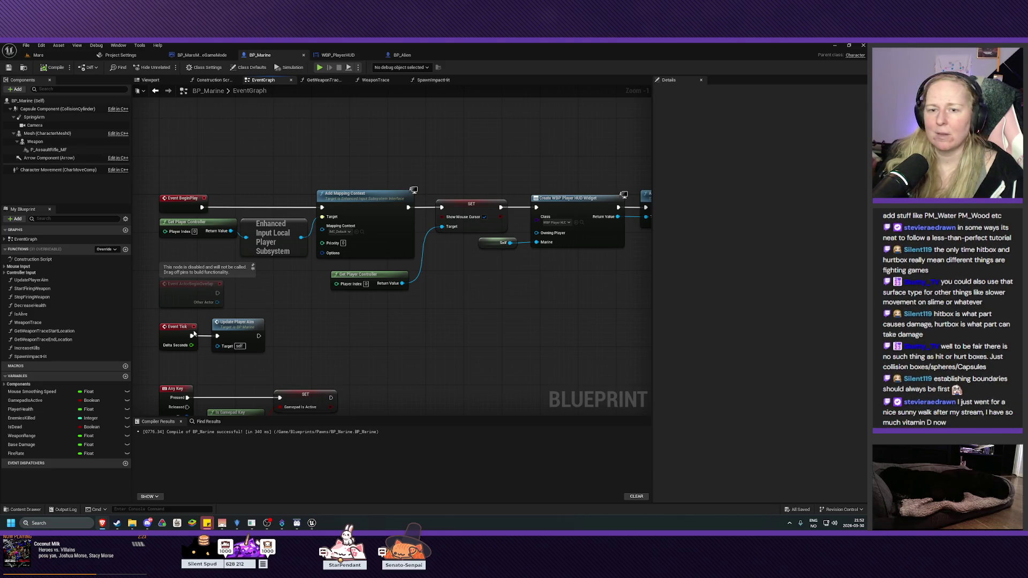
{"action": "left_click", "coordinate": [126, 250]}
Step: Name the new function AddHealth, then compile and save BP_Marine
{"action": "type", "text": "AddHealth"}
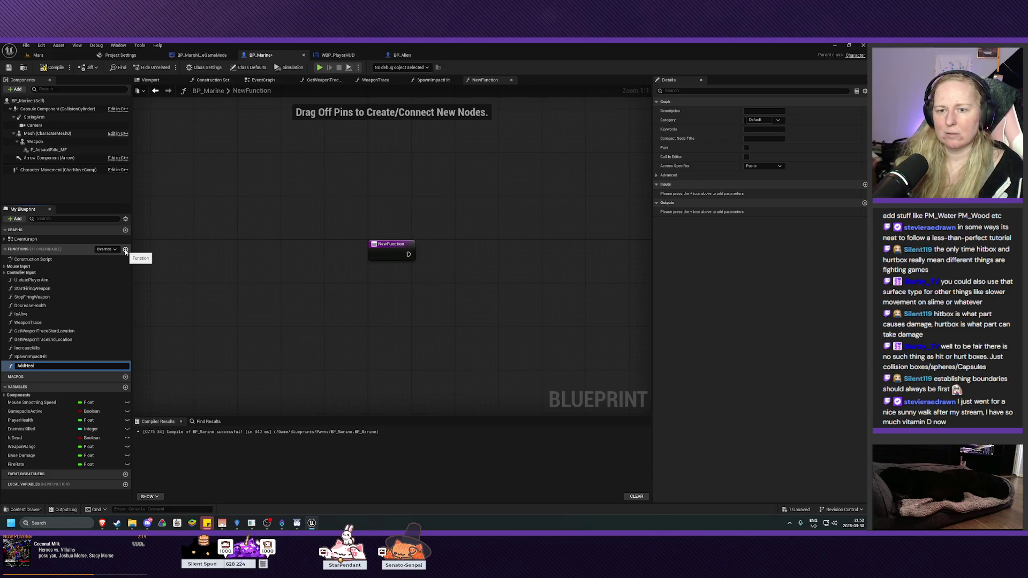
{"action": "key", "text": "Return"}
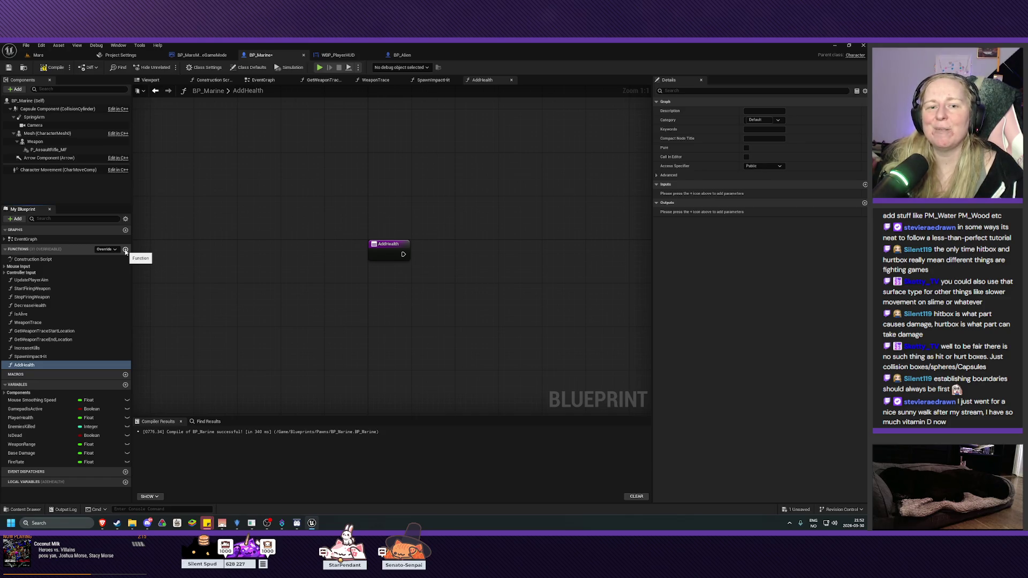
{"action": "left_click", "coordinate": [40, 70]}
{"action": "left_click", "coordinate": [9, 67]}
Step: Pan the AddHealth graph and drag the PlayerHealth variable into it
{"action": "mouse_move", "coordinate": [496, 282]}
{"action": "left_mouse_down"}
{"action": "mouse_move", "coordinate": [378, 225]}
{"action": "mouse_move", "coordinate": [355, 229]}
{"action": "left_mouse_up"}
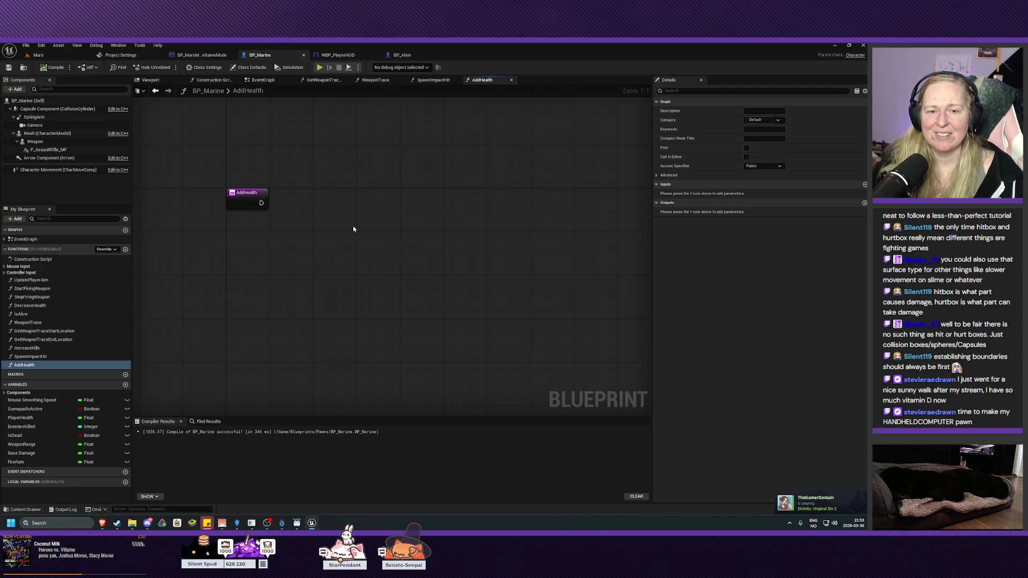
{"action": "left_click_drag", "start_coordinate": [330, 232], "coordinate": [329, 222]}
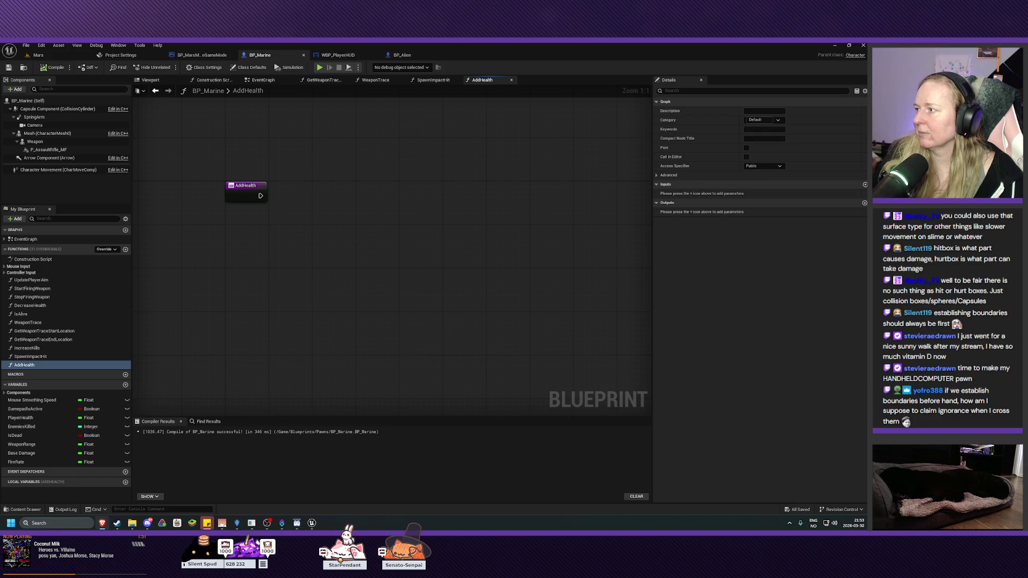
{"action": "left_click_drag", "start_coordinate": [363, 240], "coordinate": [363, 246]}
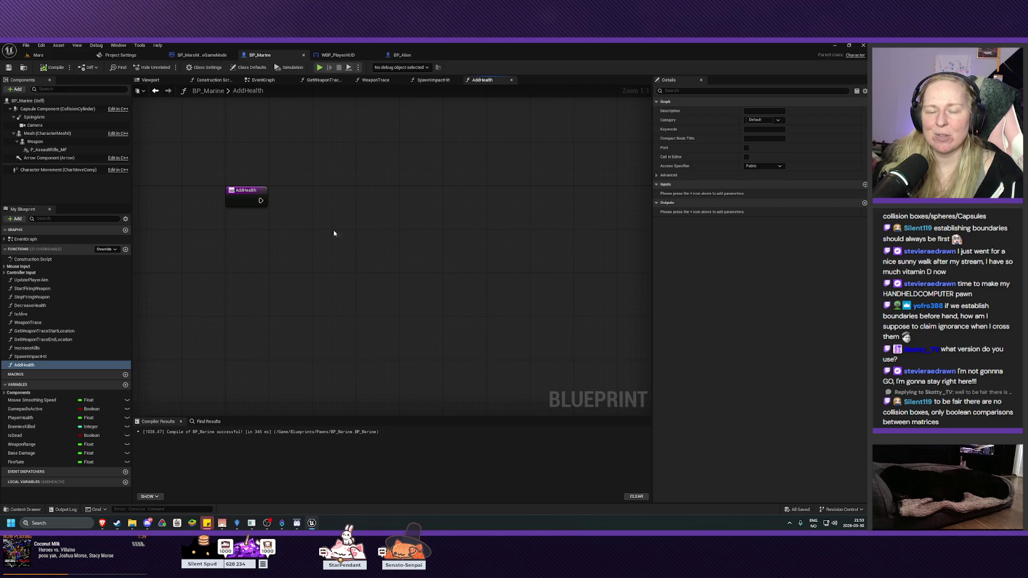
{"action": "mouse_move", "coordinate": [341, 251]}
{"action": "left_mouse_down"}
{"action": "mouse_move", "coordinate": [335, 266]}
{"action": "mouse_move", "coordinate": [278, 252]}
{"action": "left_mouse_up"}
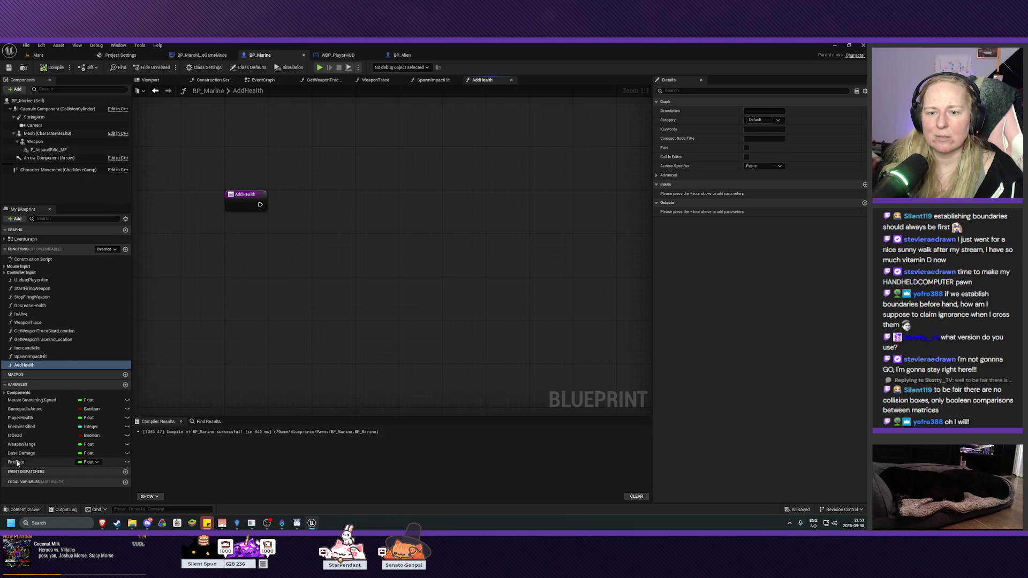
{"action": "mouse_move", "coordinate": [21, 418]}
{"action": "left_mouse_down"}
{"action": "mouse_move", "coordinate": [33, 420]}
{"action": "mouse_move", "coordinate": [246, 238]}
{"action": "mouse_move", "coordinate": [241, 230]}
{"action": "left_mouse_up"}
Step: Create a Get PlayerHealth node, save, and place it near the AddHealth entry node
{"action": "left_click", "coordinate": [250, 256]}
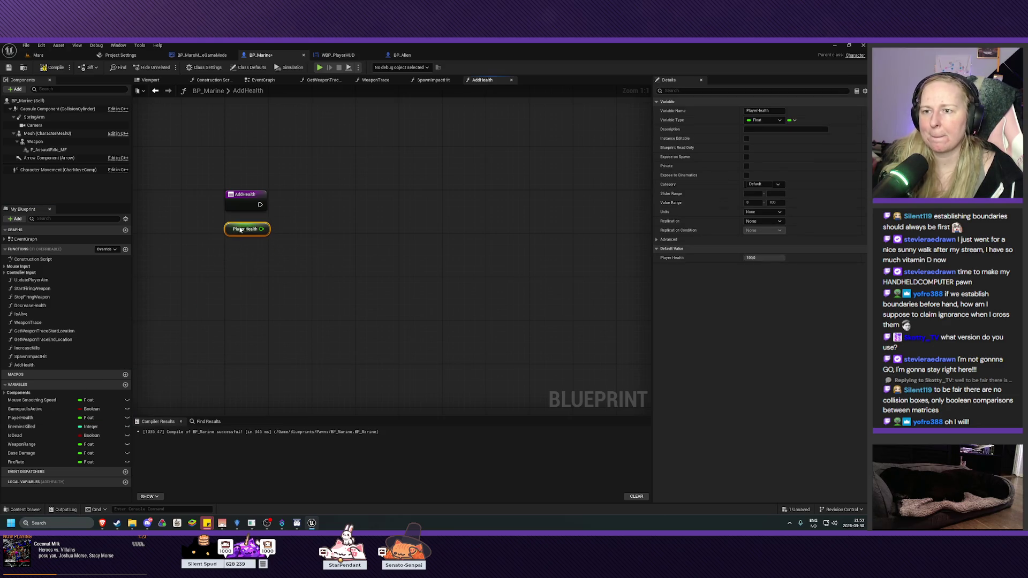
{"action": "left_click", "coordinate": [9, 67]}
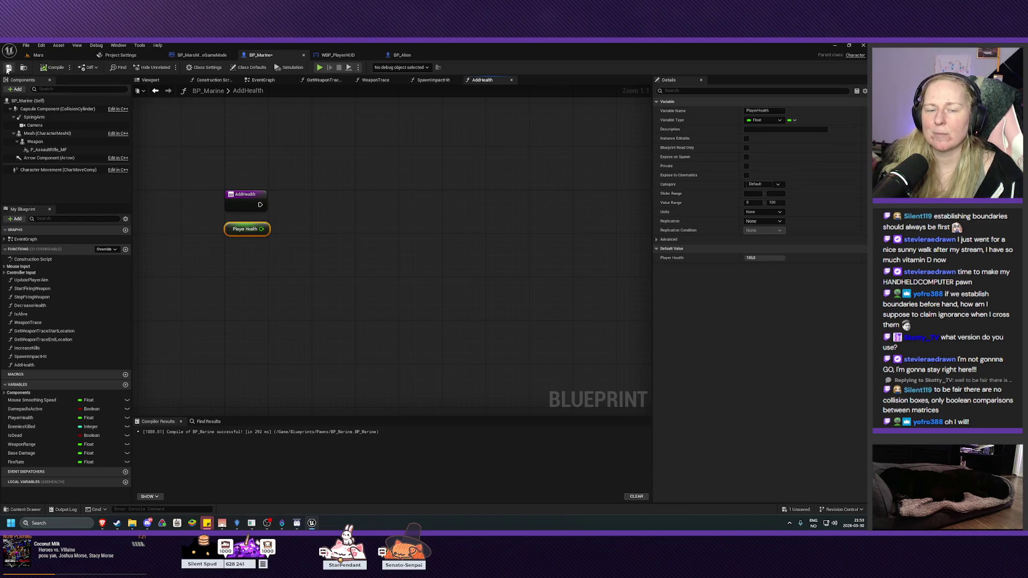
{"action": "mouse_move", "coordinate": [305, 314]}
{"action": "left_mouse_down"}
{"action": "mouse_move", "coordinate": [328, 312]}
{"action": "mouse_move", "coordinate": [330, 330]}
{"action": "left_mouse_up"}
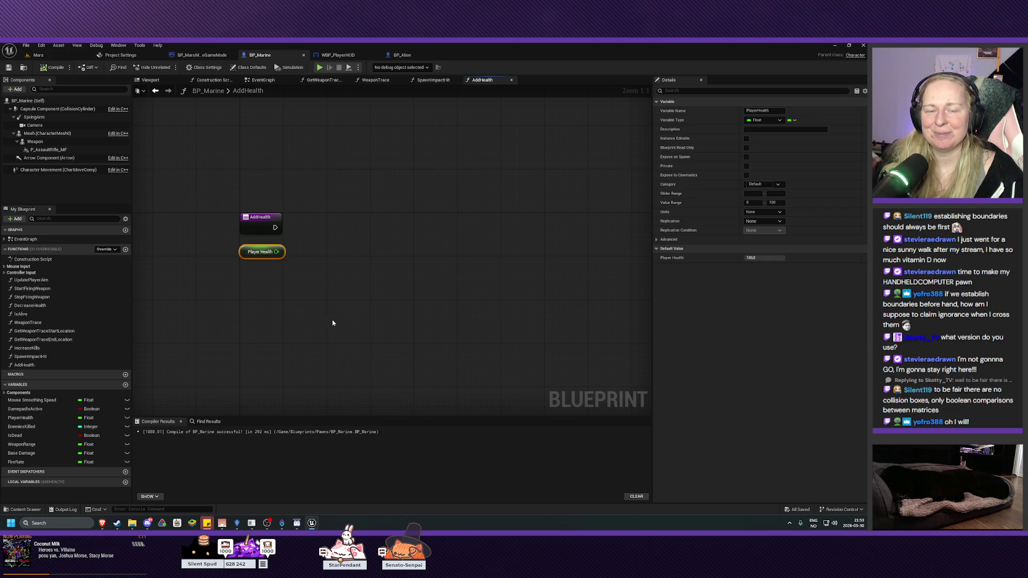
{"action": "left_click_drag", "start_coordinate": [339, 323], "coordinate": [338, 334]}
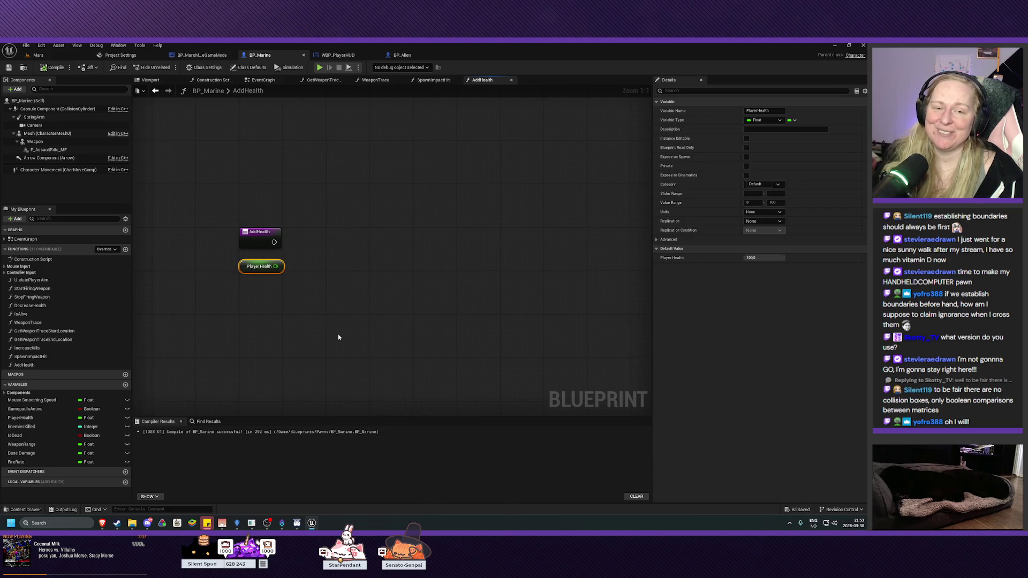
{"action": "left_click_drag", "start_coordinate": [349, 328], "coordinate": [354, 324]}
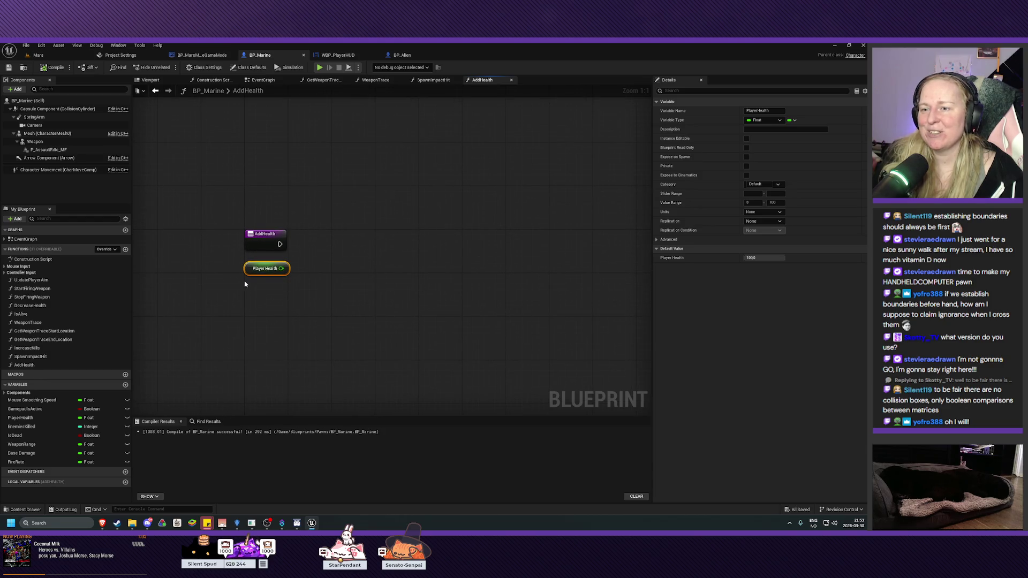
{"action": "left_click_drag", "start_coordinate": [256, 274], "coordinate": [258, 273]}
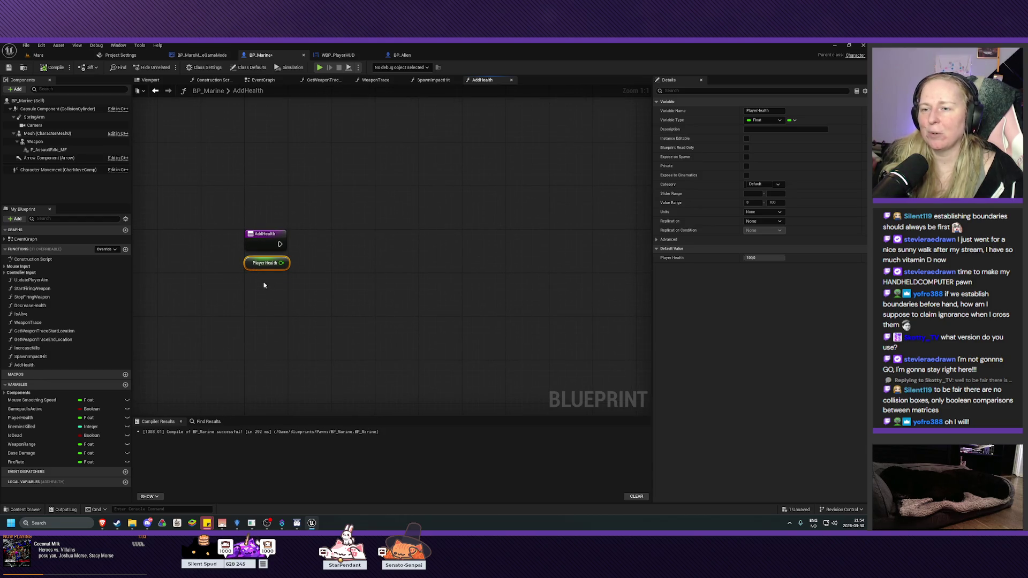
Step: Frame the AddHealth entry node and Player Health getter with nothing selected
{"action": "right_click", "coordinate": [286, 294]}
{"action": "left_click", "coordinate": [333, 278]}
{"action": "mouse_move", "coordinate": [374, 277]}
{"action": "left_mouse_down"}
{"action": "mouse_move", "coordinate": [378, 288]}
{"action": "mouse_move", "coordinate": [355, 287]}
{"action": "mouse_move", "coordinate": [380, 303]}
{"action": "mouse_move", "coordinate": [374, 278]}
{"action": "mouse_move", "coordinate": [345, 253]}
{"action": "left_mouse_up"}
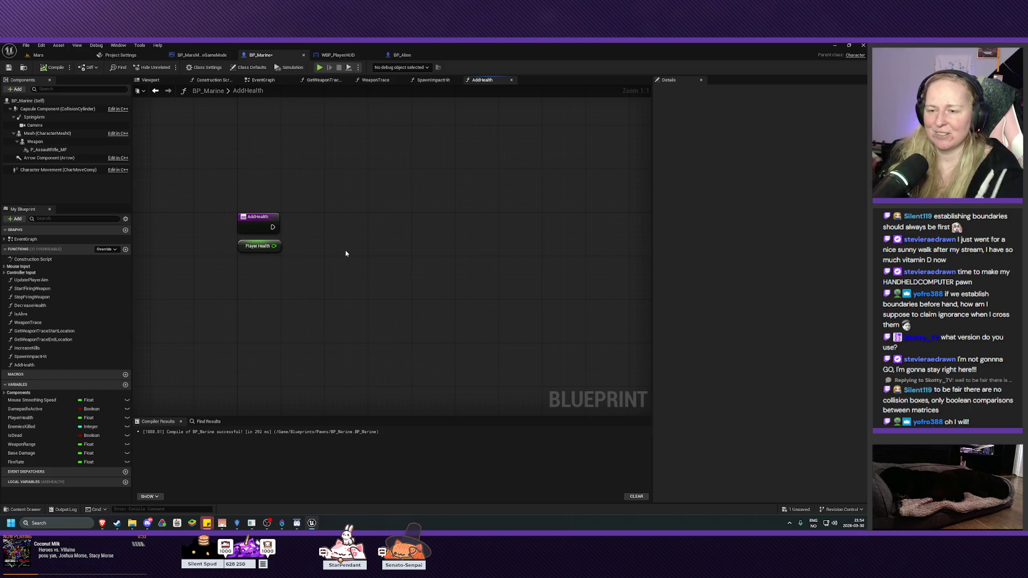
{"action": "mouse_move", "coordinate": [321, 267]}
{"action": "left_mouse_down"}
{"action": "mouse_move", "coordinate": [306, 273]}
{"action": "mouse_move", "coordinate": [317, 278]}
{"action": "left_mouse_up"}
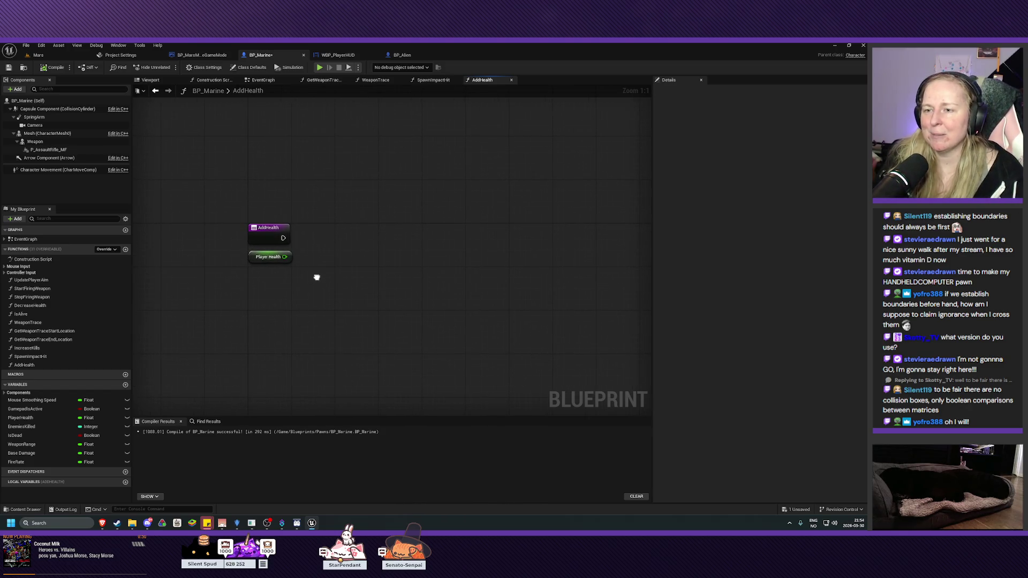
{"action": "left_click", "coordinate": [266, 265]}
{"action": "left_click", "coordinate": [266, 270]}
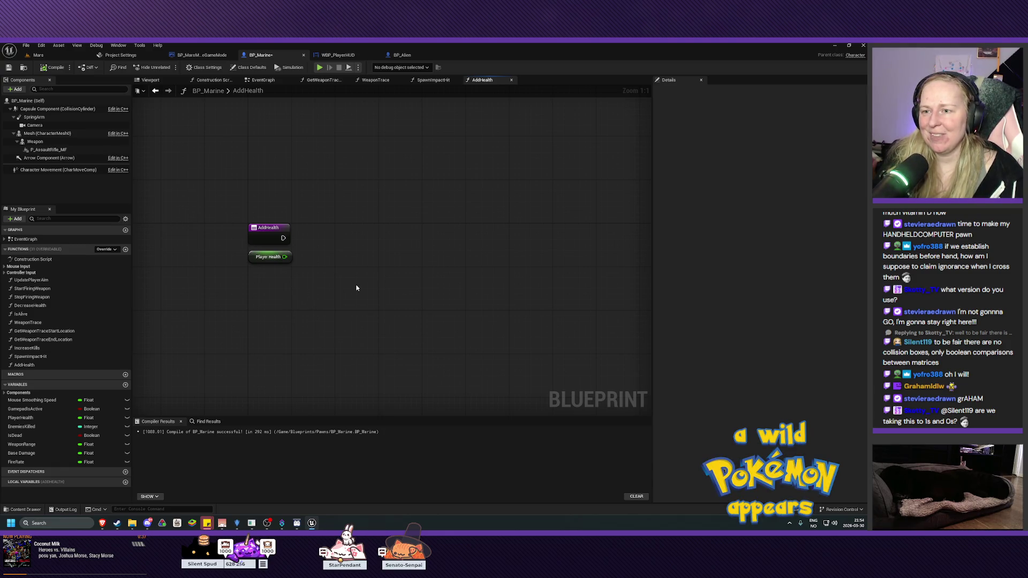
{"action": "left_click_drag", "start_coordinate": [356, 287], "coordinate": [351, 295]}
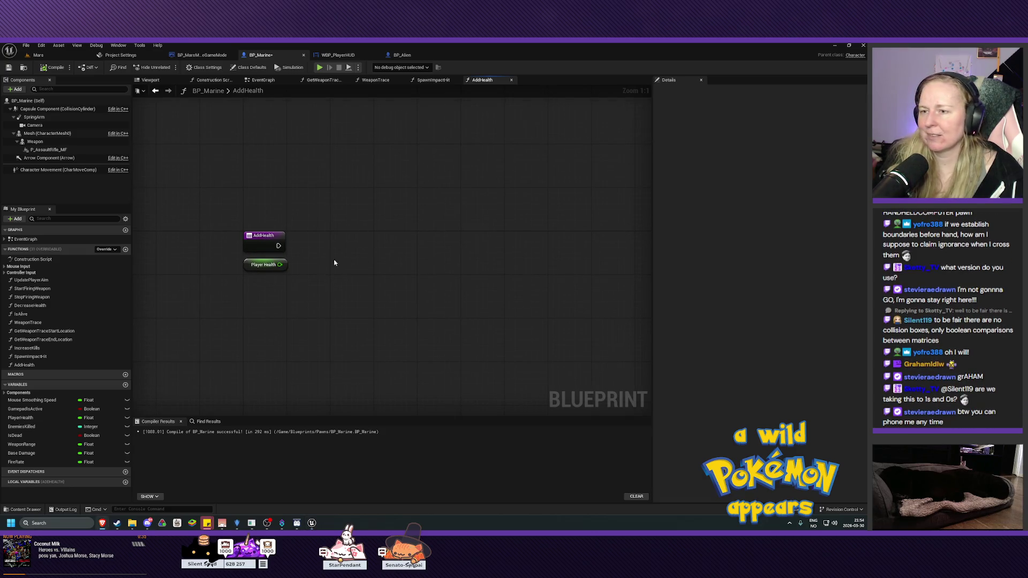
Step: Add an Add node fed by Player Health and wire its second input toward AddHealth
{"action": "left_click_drag", "start_coordinate": [281, 264], "coordinate": [323, 252]}
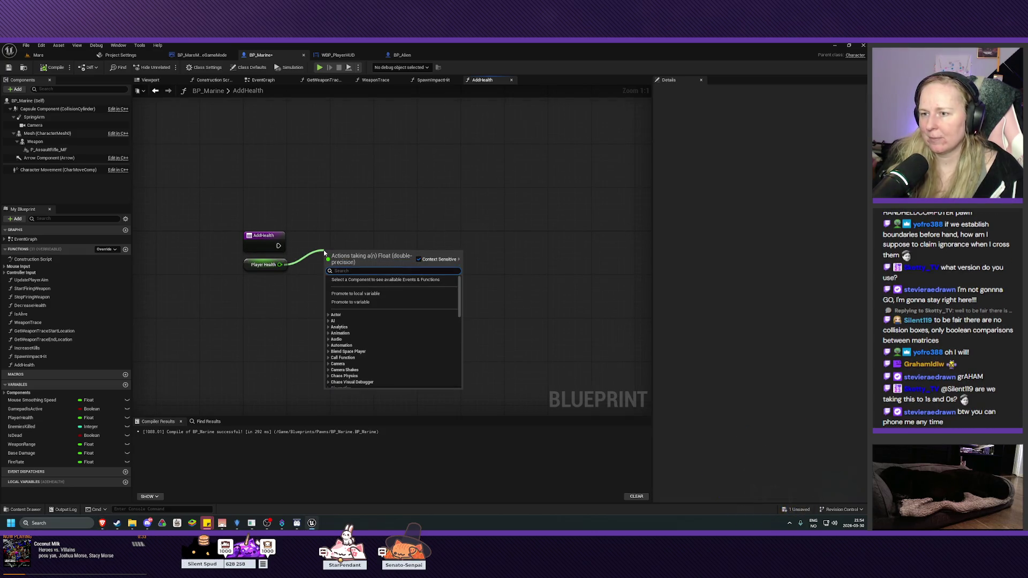
{"action": "type", "text": "add"}
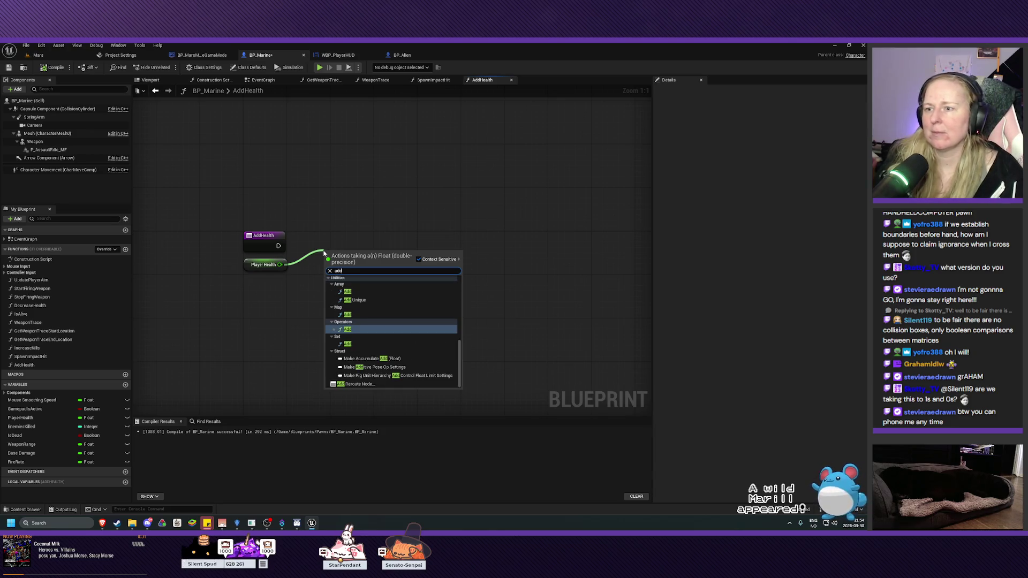
{"action": "left_click", "coordinate": [353, 330]}
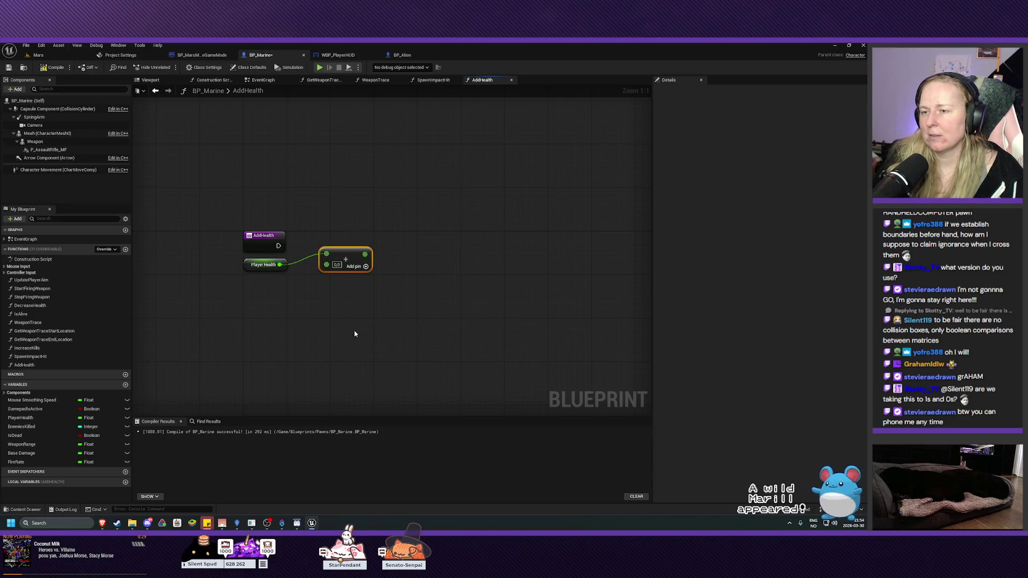
{"action": "left_click_drag", "start_coordinate": [349, 258], "coordinate": [340, 248]}
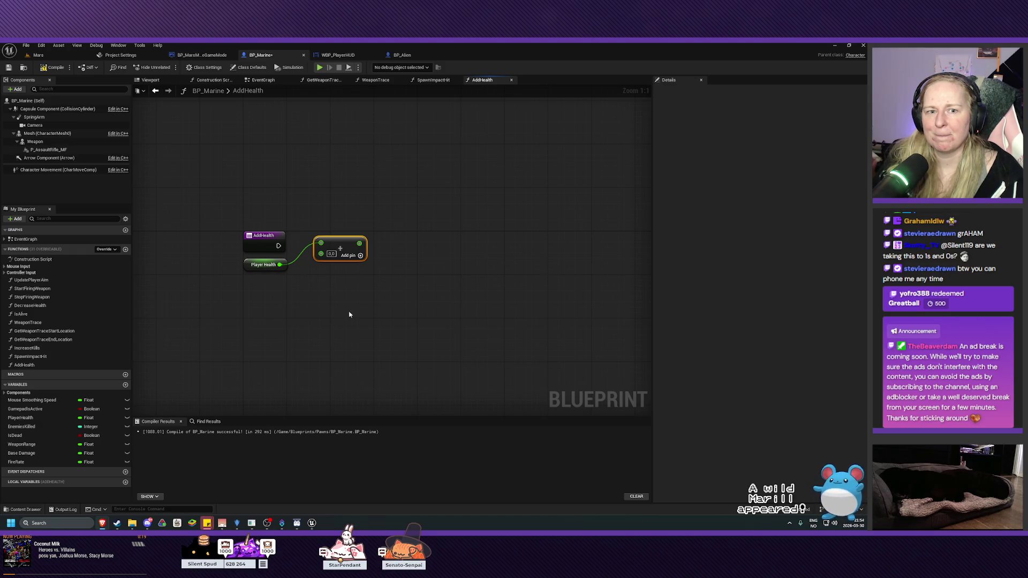
{"action": "left_click_drag", "start_coordinate": [351, 332], "coordinate": [365, 357]}
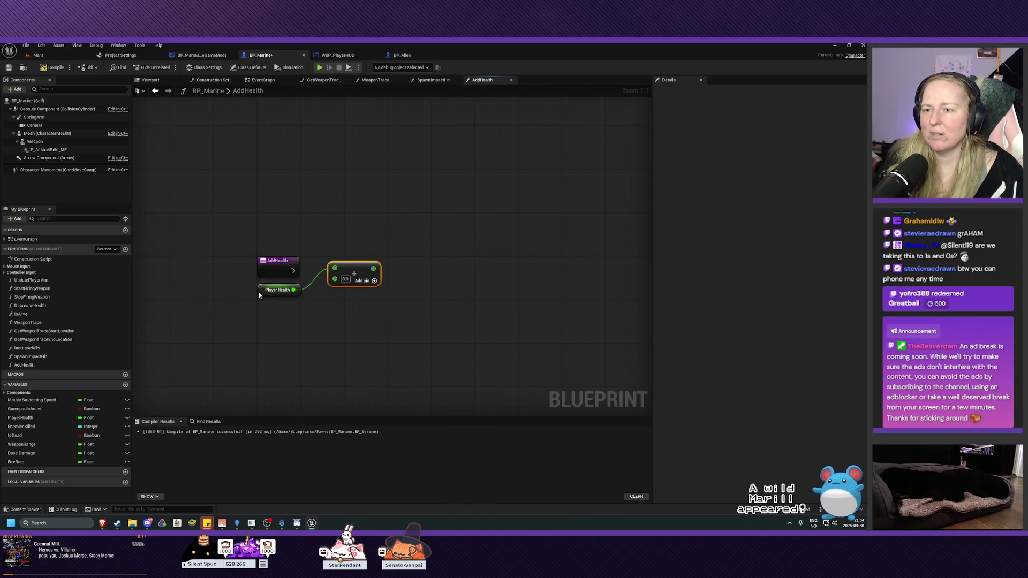
{"action": "left_click_drag", "start_coordinate": [259, 295], "coordinate": [261, 240]}
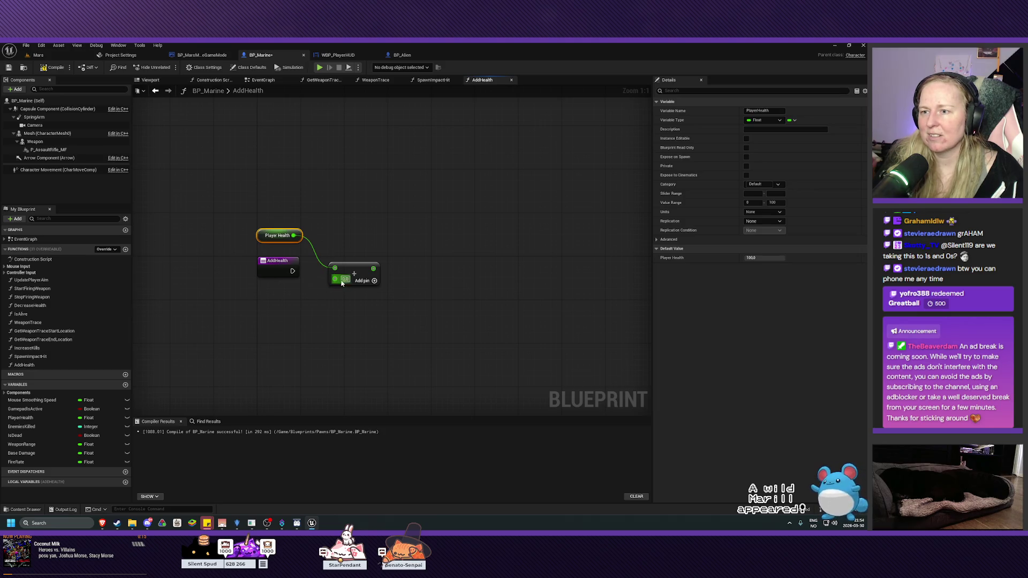
{"action": "left_click_drag", "start_coordinate": [335, 279], "coordinate": [280, 274]}
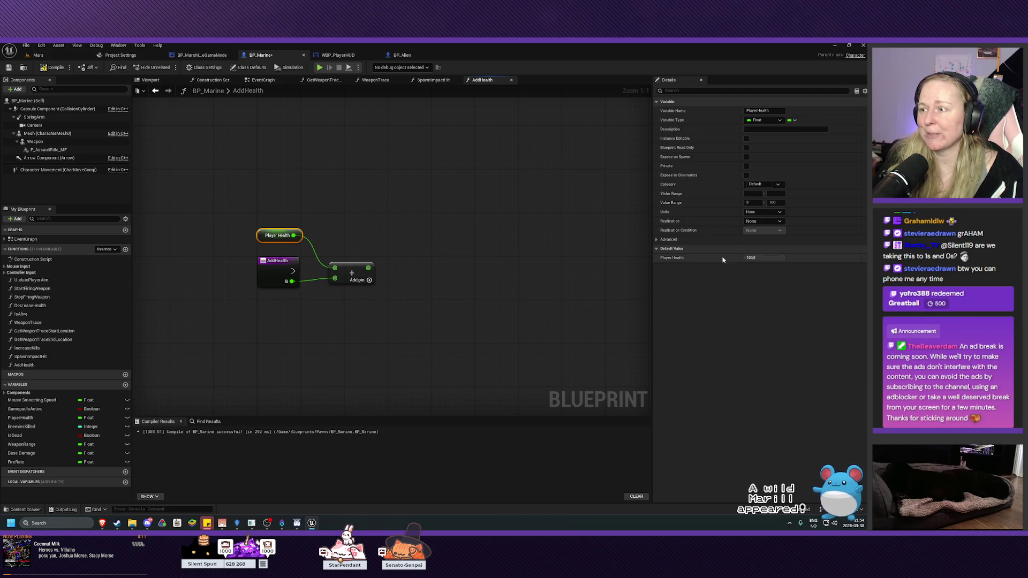
Step: Name the AddHealth float input 'Health' and rearrange the Player Health, Add and AddHealth nodes
{"action": "left_click", "coordinate": [278, 272]}
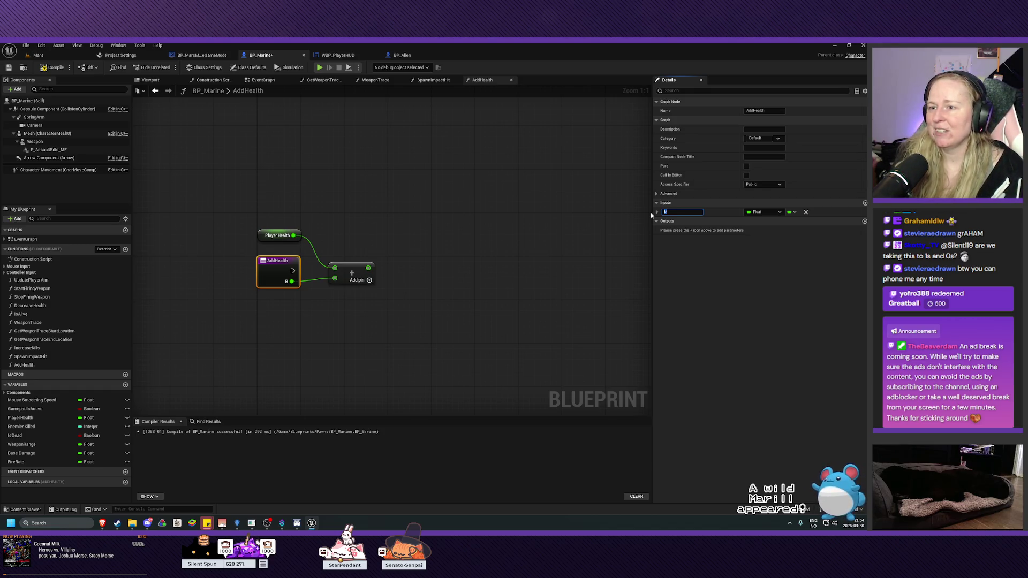
{"action": "type", "text": "Health"}
{"action": "key", "text": "Return"}
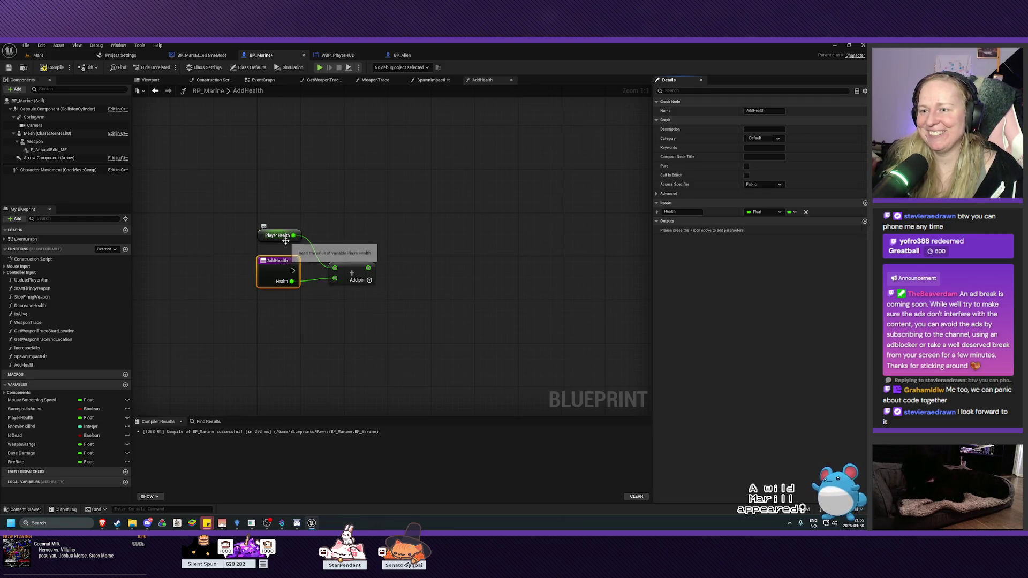
{"action": "left_click_drag", "start_coordinate": [289, 235], "coordinate": [289, 241]}
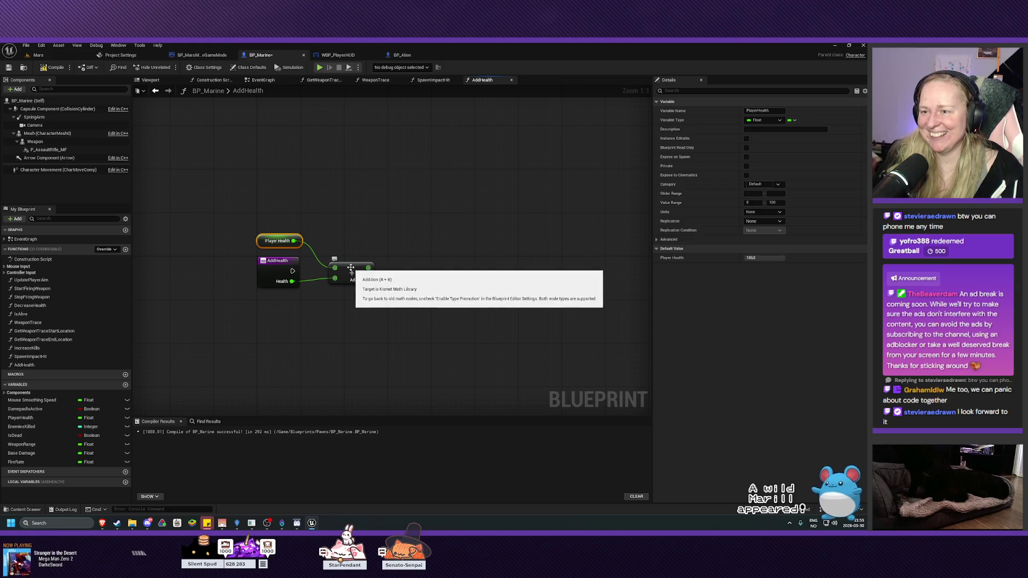
{"action": "left_click_drag", "start_coordinate": [346, 269], "coordinate": [341, 307]}
{"action": "left_click_drag", "start_coordinate": [266, 242], "coordinate": [266, 308]}
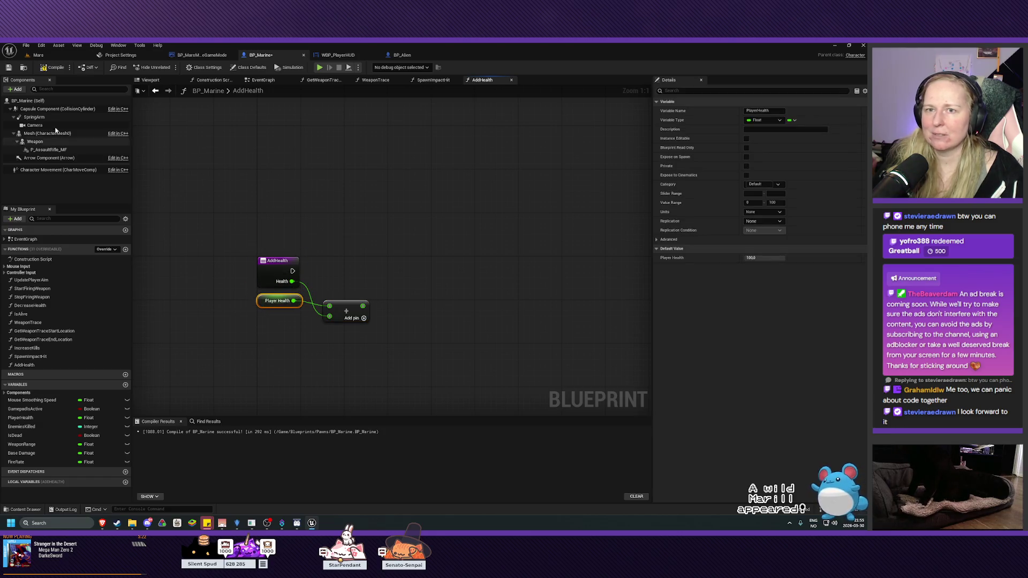
{"action": "left_click_drag", "start_coordinate": [405, 245], "coordinate": [401, 232]}
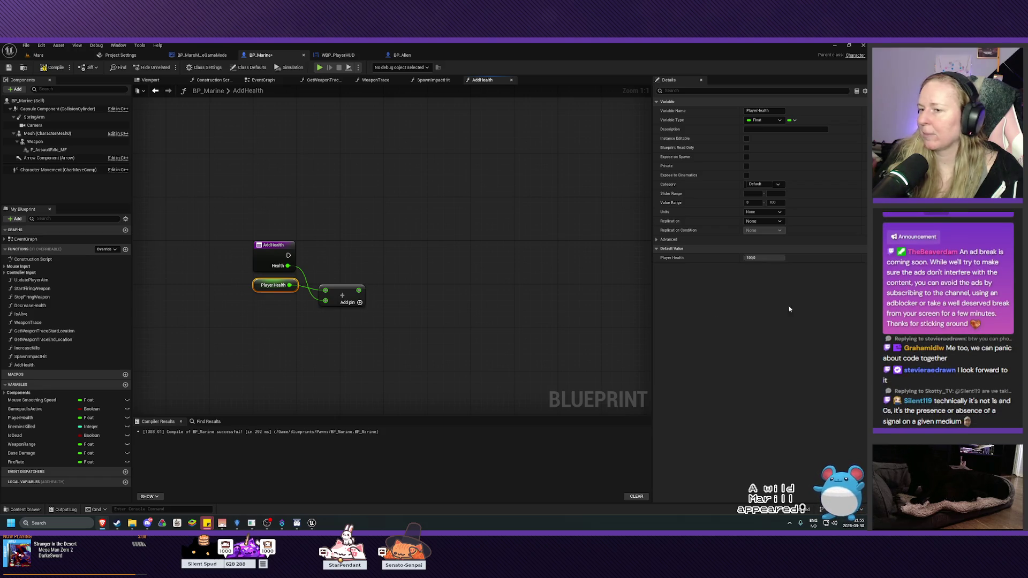
{"action": "left_click_drag", "start_coordinate": [264, 265], "coordinate": [355, 270]}
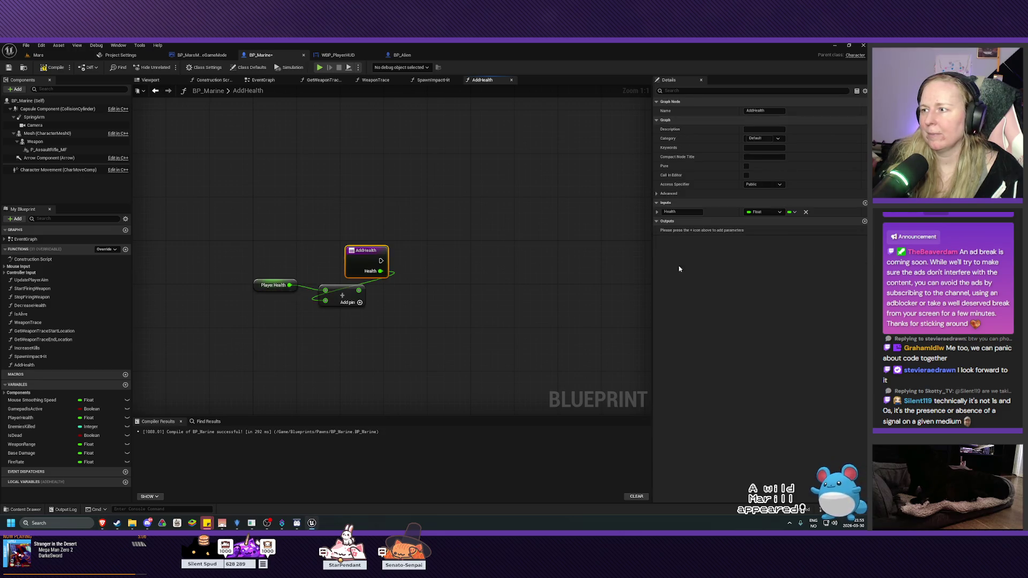
Step: Rename the input to HealthToAdd and compile BP_Marine
{"action": "left_click", "coordinate": [688, 211]}
{"action": "type", "text": "ToAdd"}
{"action": "key", "text": "Return"}
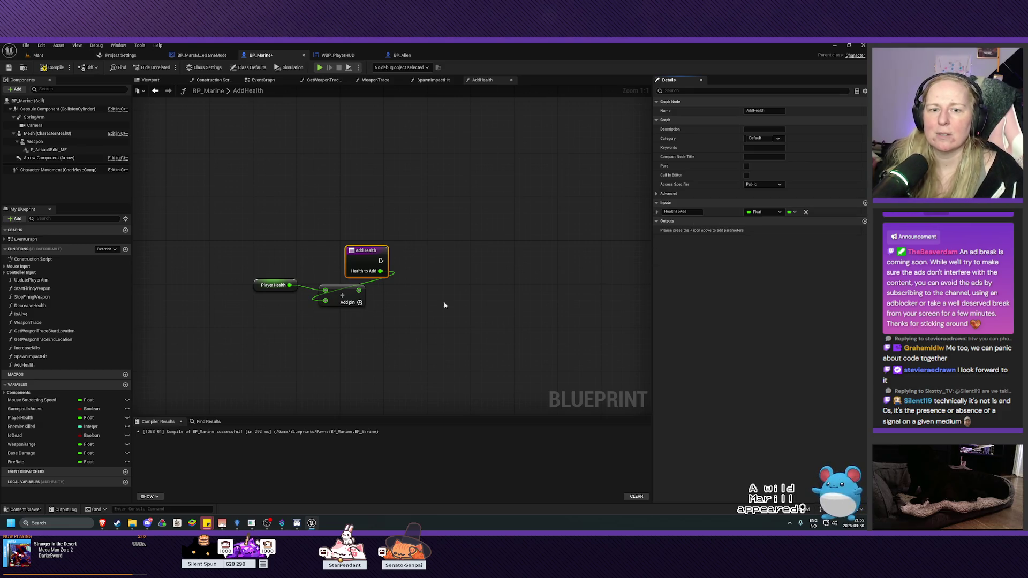
{"action": "left_click", "coordinate": [53, 67]}
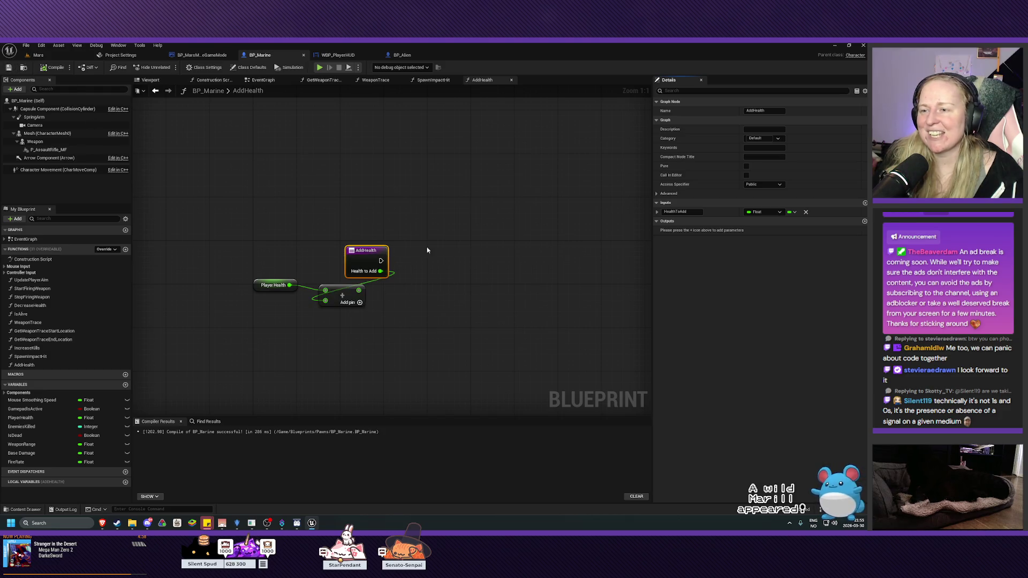
Step: Place AddHealth above Player Health and add a Clamp (Float) node from the Add result
{"action": "left_click_drag", "start_coordinate": [434, 236], "coordinate": [438, 238]}
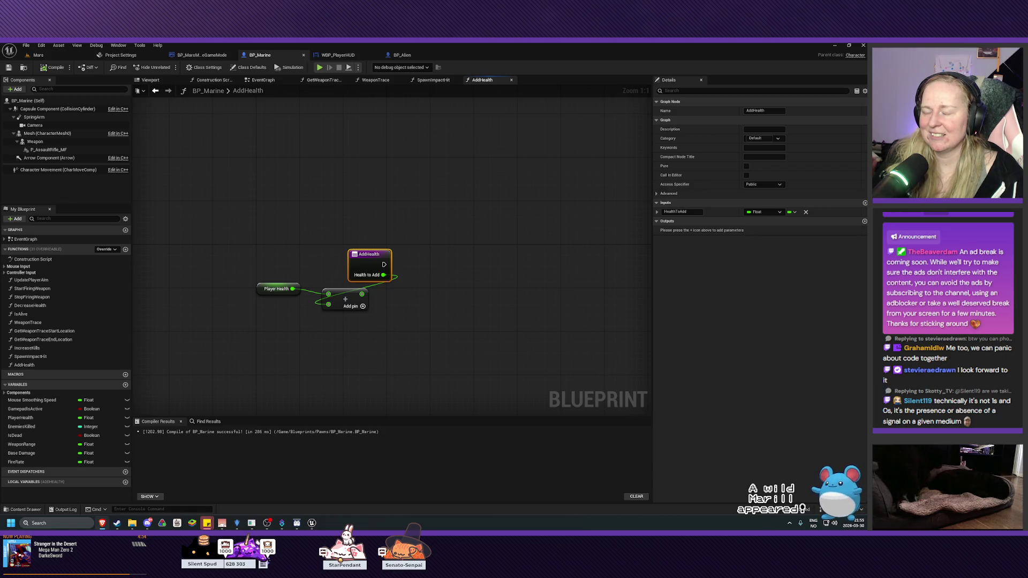
{"action": "mouse_move", "coordinate": [368, 262]}
{"action": "left_mouse_down"}
{"action": "mouse_move", "coordinate": [261, 260]}
{"action": "mouse_move", "coordinate": [249, 283]}
{"action": "mouse_move", "coordinate": [280, 255]}
{"action": "left_mouse_up"}
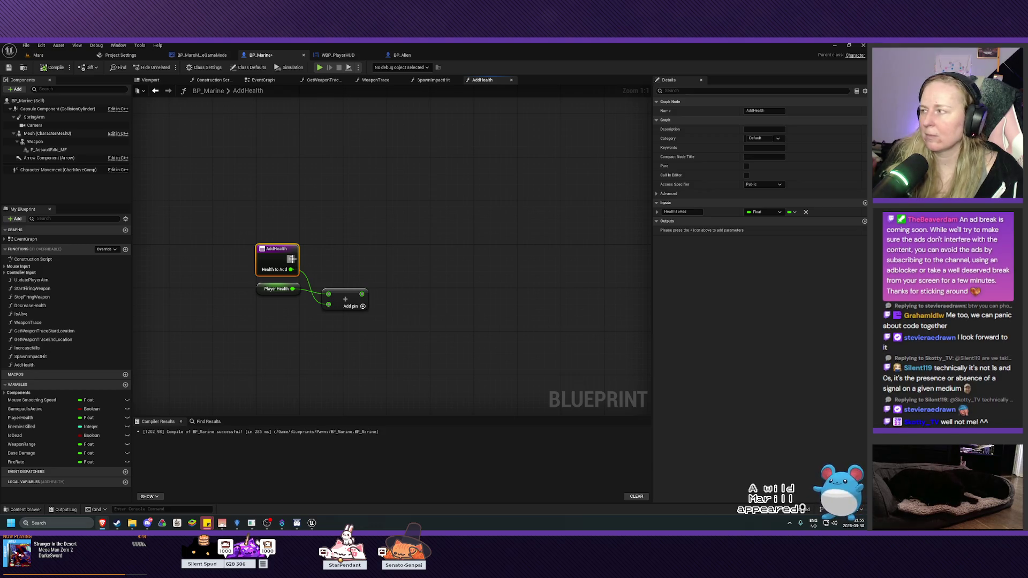
{"action": "left_click_drag", "start_coordinate": [362, 294], "coordinate": [404, 271]}
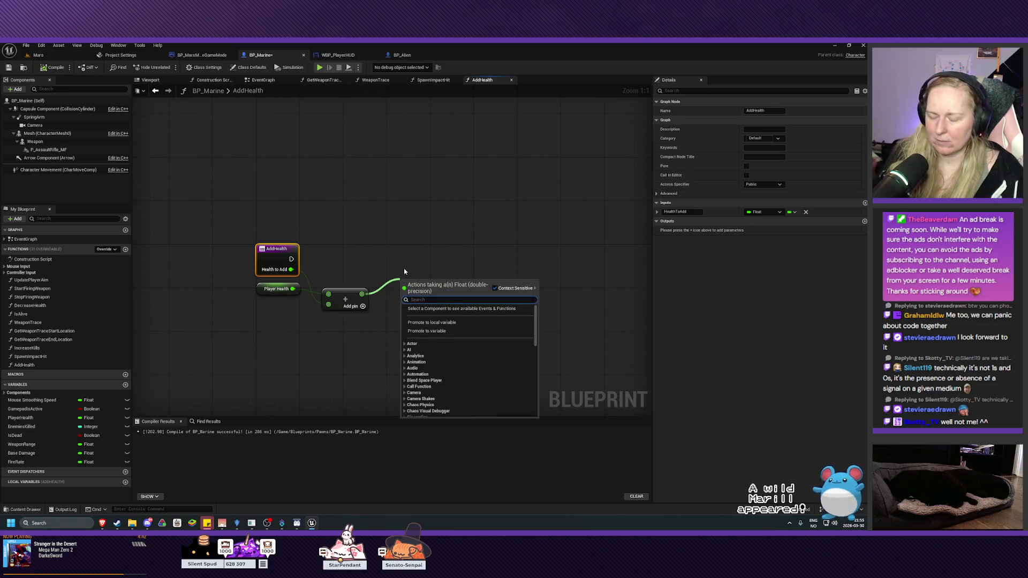
{"action": "type", "text": "clamp f"}
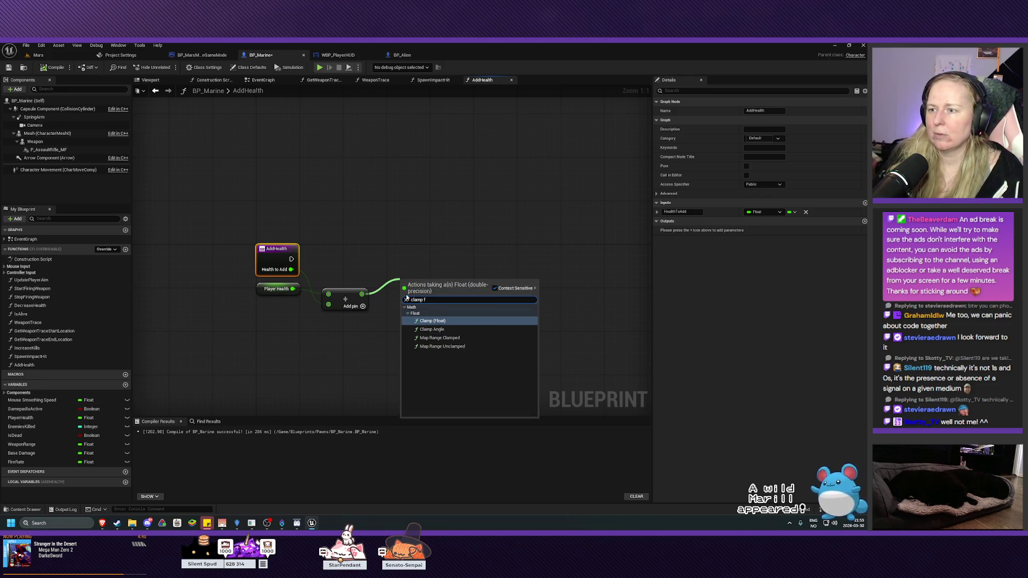
{"action": "left_click", "coordinate": [447, 323]}
{"action": "left_click_drag", "start_coordinate": [419, 285], "coordinate": [419, 265]}
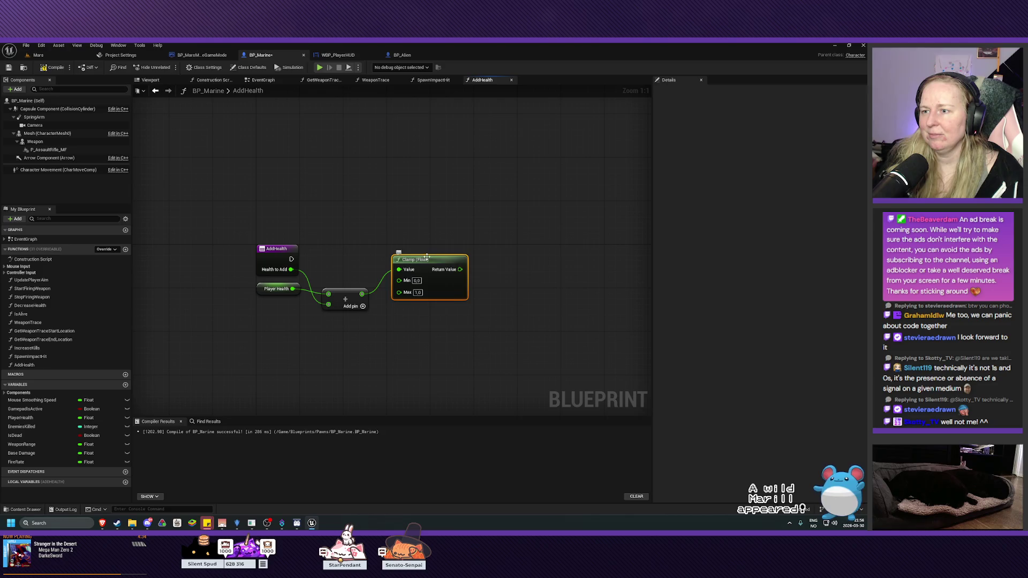
{"action": "left_click_drag", "start_coordinate": [426, 259], "coordinate": [431, 265]}
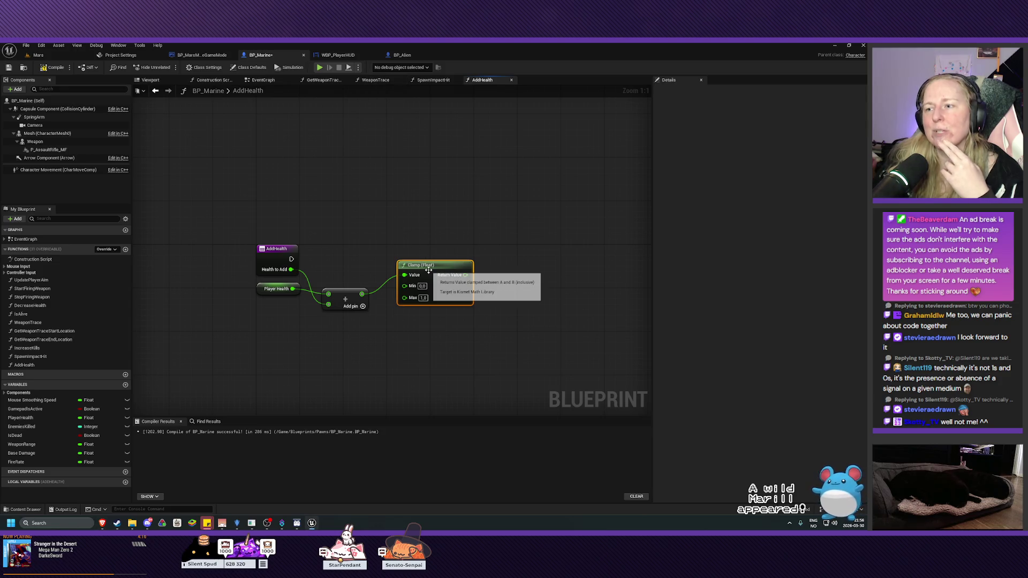
Step: Delete the Clamp (Float) node, abandon the min search, and return to the SpawnImpactHit graph
{"action": "key", "text": "Delete"}
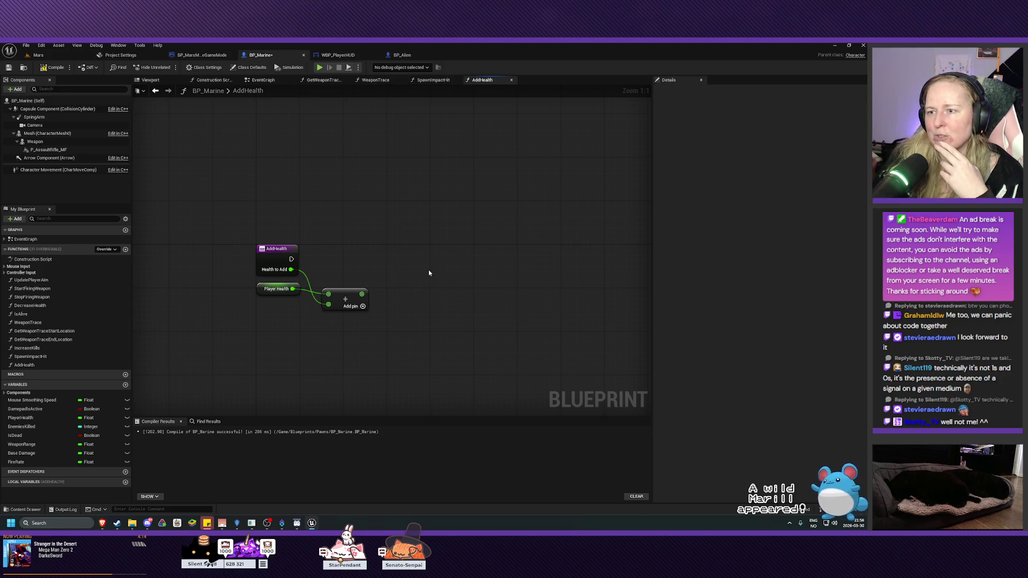
{"action": "left_click_drag", "start_coordinate": [362, 294], "coordinate": [384, 283]}
{"action": "type", "text": "min"}
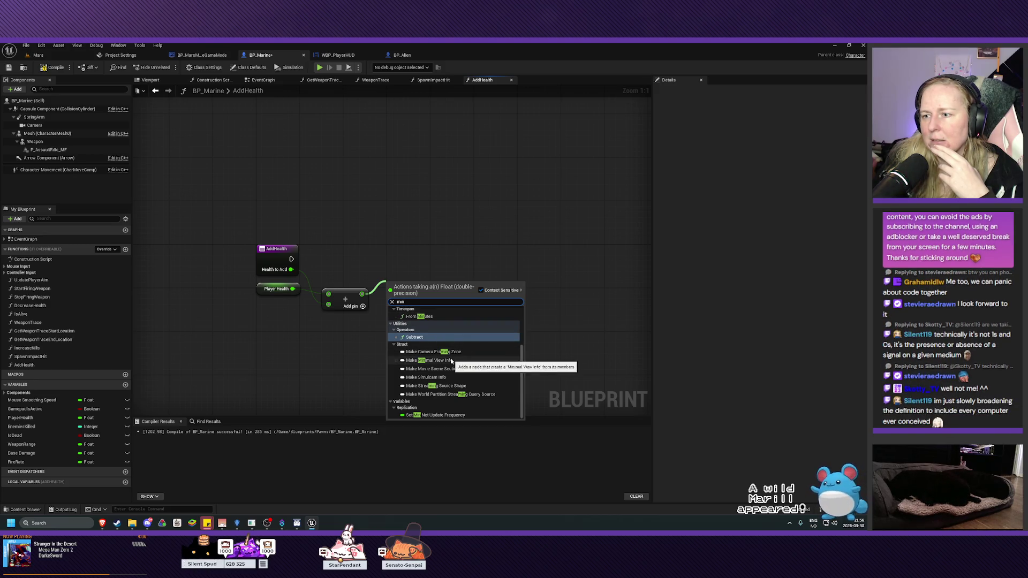
{"action": "scroll", "coordinate": [451, 360], "scroll_direction": "up", "scroll_amount": 3}
{"action": "key", "text": "Escape"}
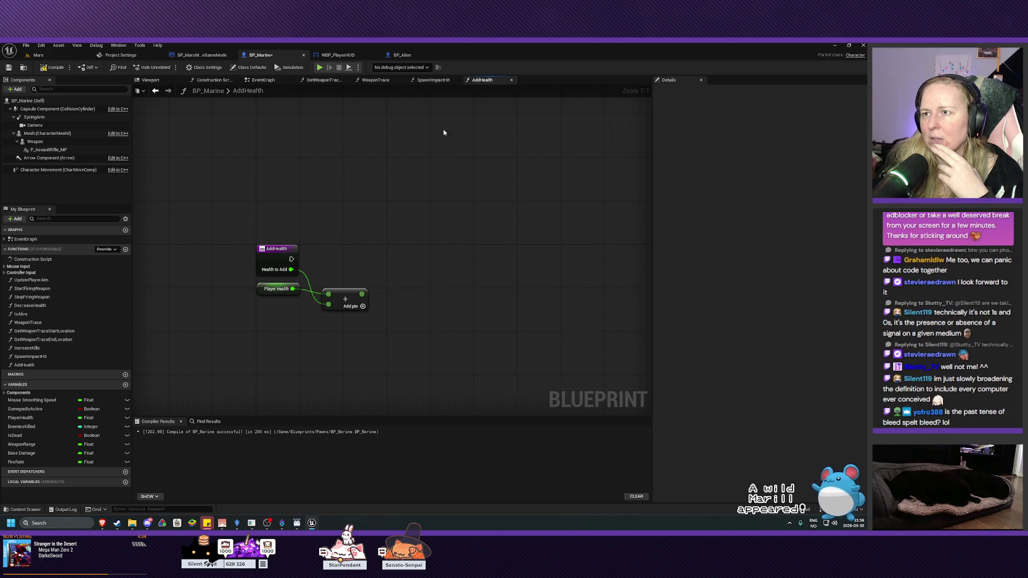
{"action": "left_click", "coordinate": [437, 81]}
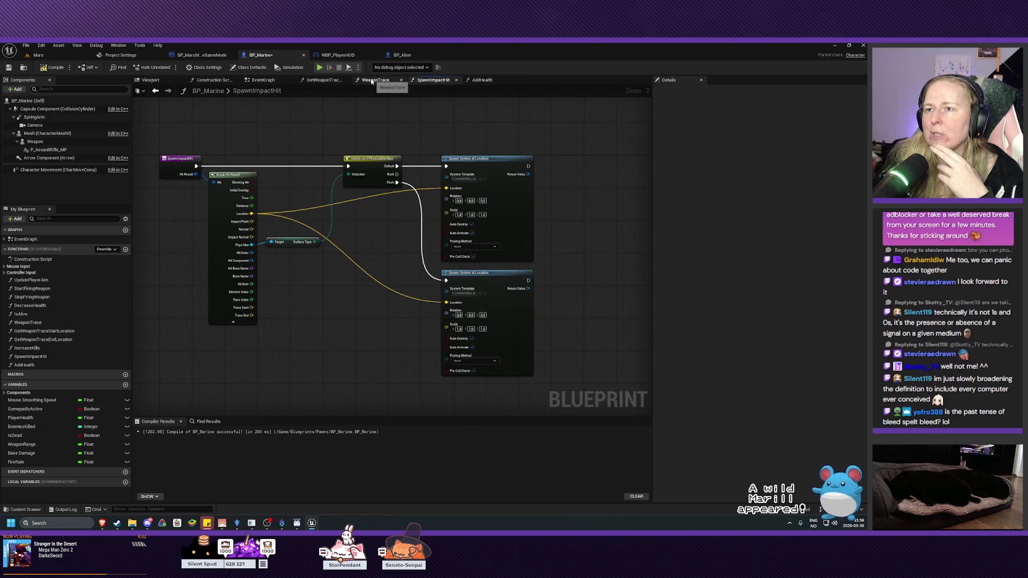
Step: Browse GetWeaponTraceEndLocation and EventGraph, then open DecreaseHealth and inspect its MAX node
{"action": "left_click", "coordinate": [323, 81]}
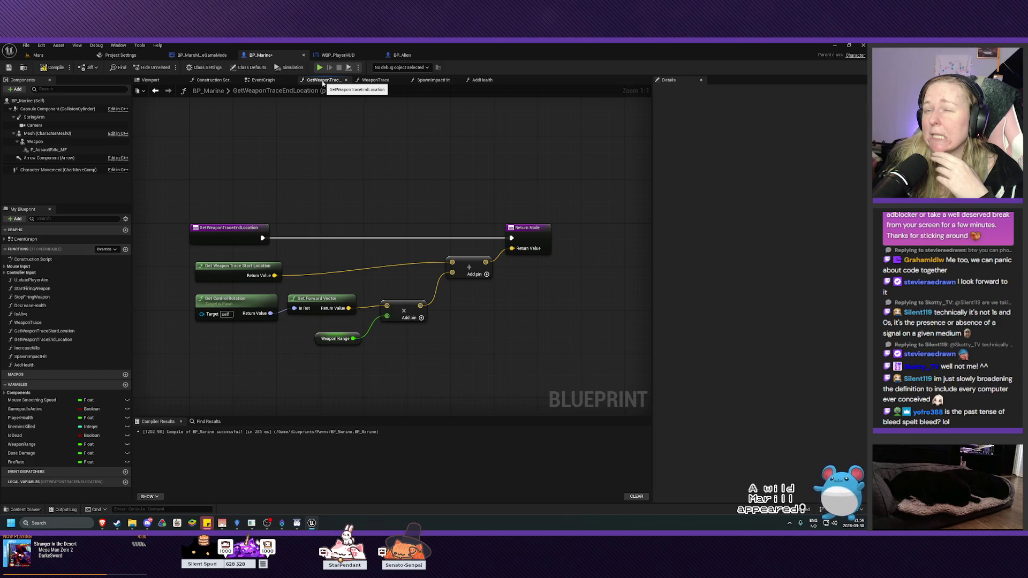
{"action": "left_click", "coordinate": [263, 80]}
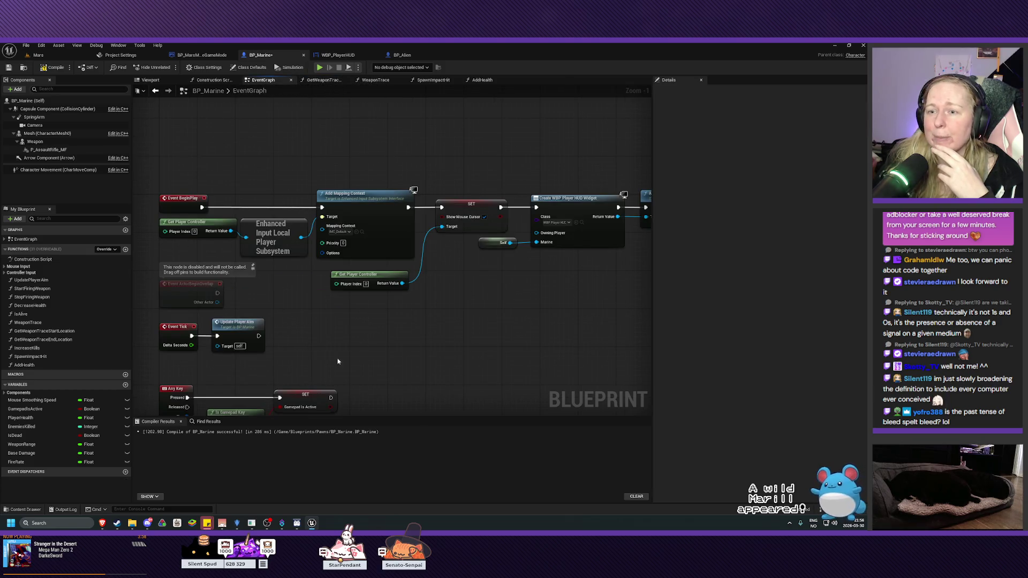
{"action": "mouse_move", "coordinate": [418, 353]}
{"action": "left_mouse_down"}
{"action": "mouse_move", "coordinate": [502, 218]}
{"action": "mouse_move", "coordinate": [432, 178]}
{"action": "left_mouse_up"}
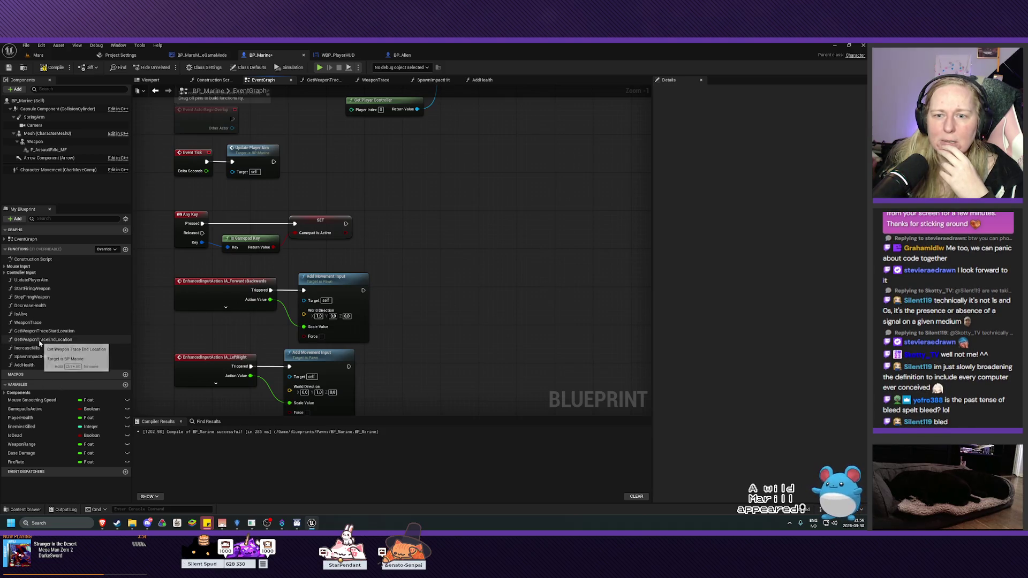
{"action": "double_click", "coordinate": [31, 305]}
{"action": "left_click", "coordinate": [399, 279]}
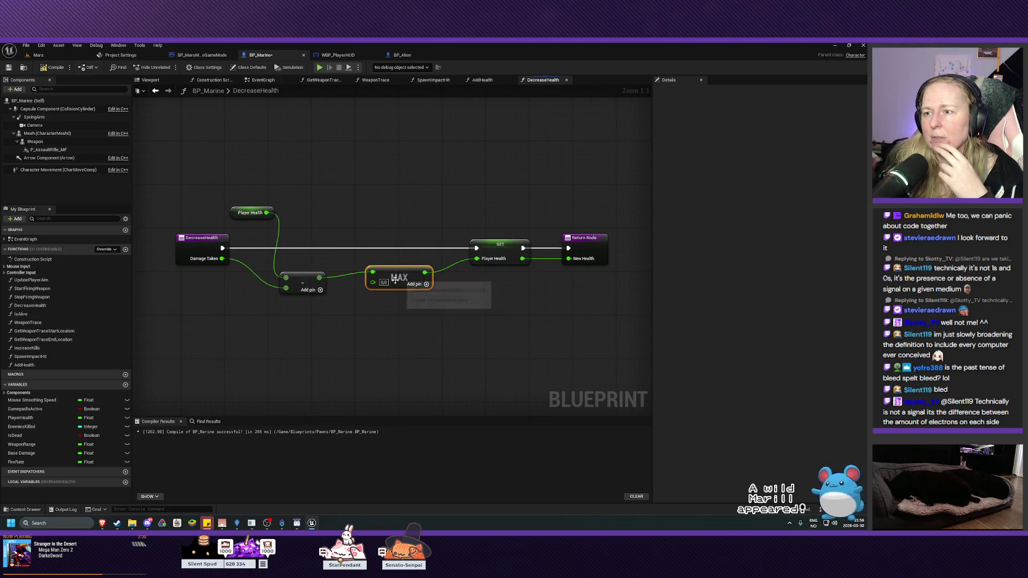
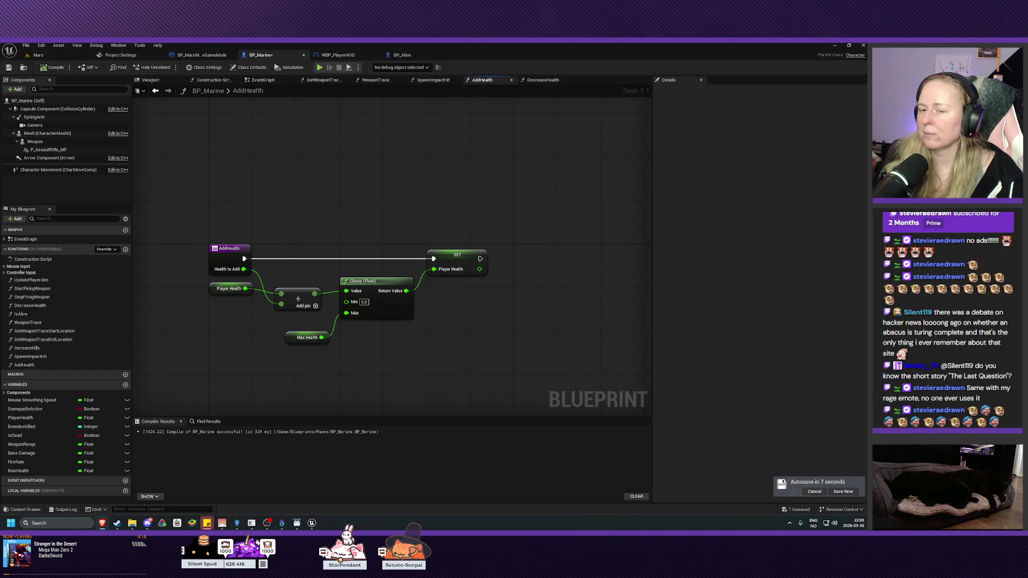
Step: Add a new empty function, NewFunction, to the BP_Marine blueprint
{"action": "left_click", "coordinate": [125, 249]}
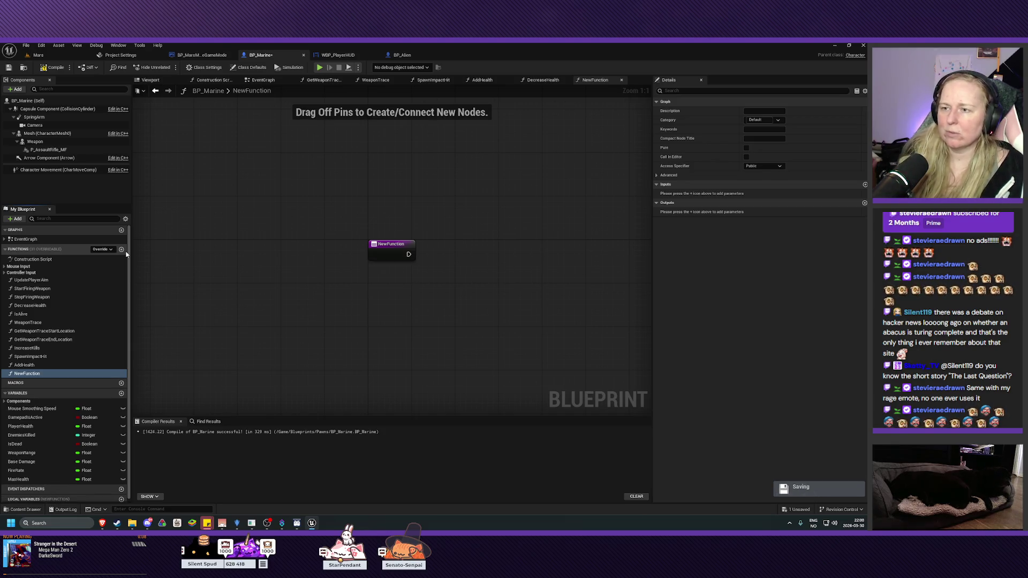
{"action": "left_click", "coordinate": [238, 524]}
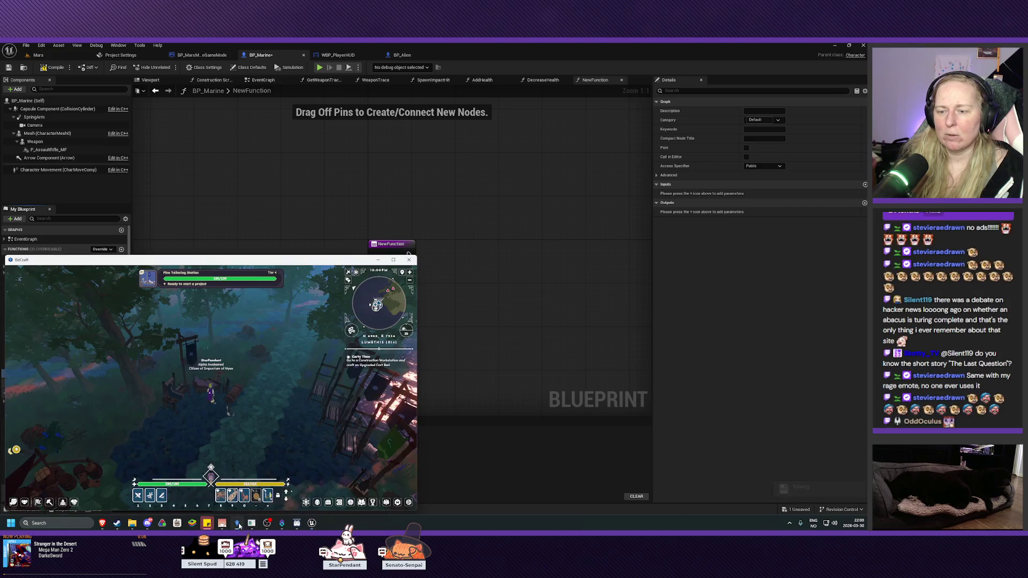
Step: In BitCraft, check the Fine Tailoring and Fine Foraging Station crafting panels
{"action": "left_click", "coordinate": [208, 388]}
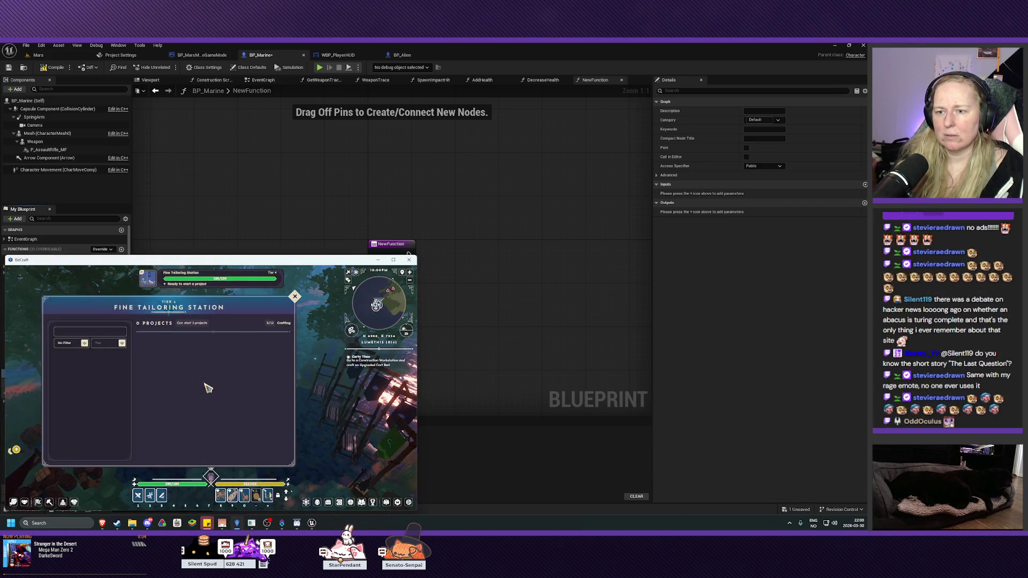
{"action": "key", "text": "Escape"}
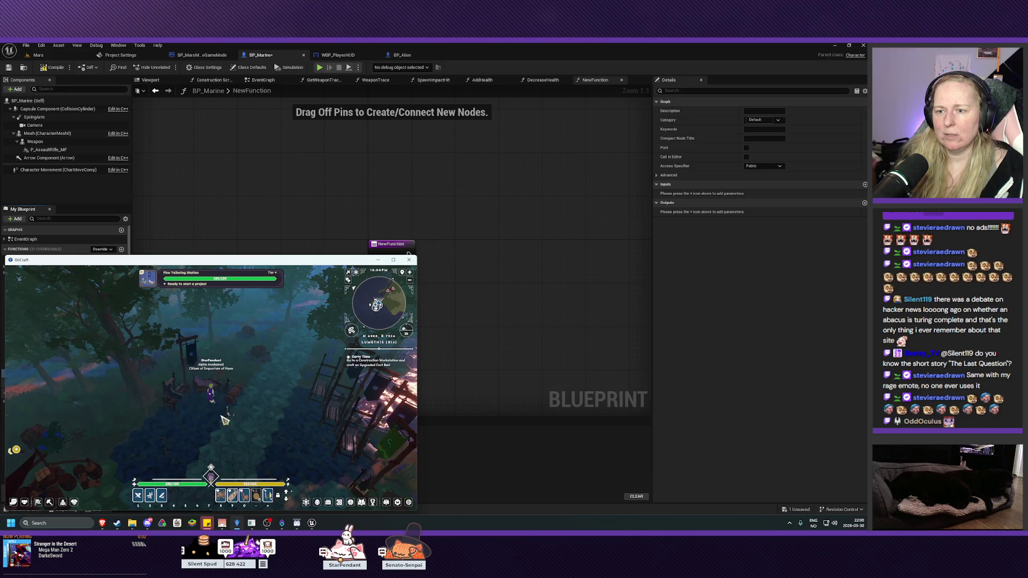
{"action": "key", "text": "q"}
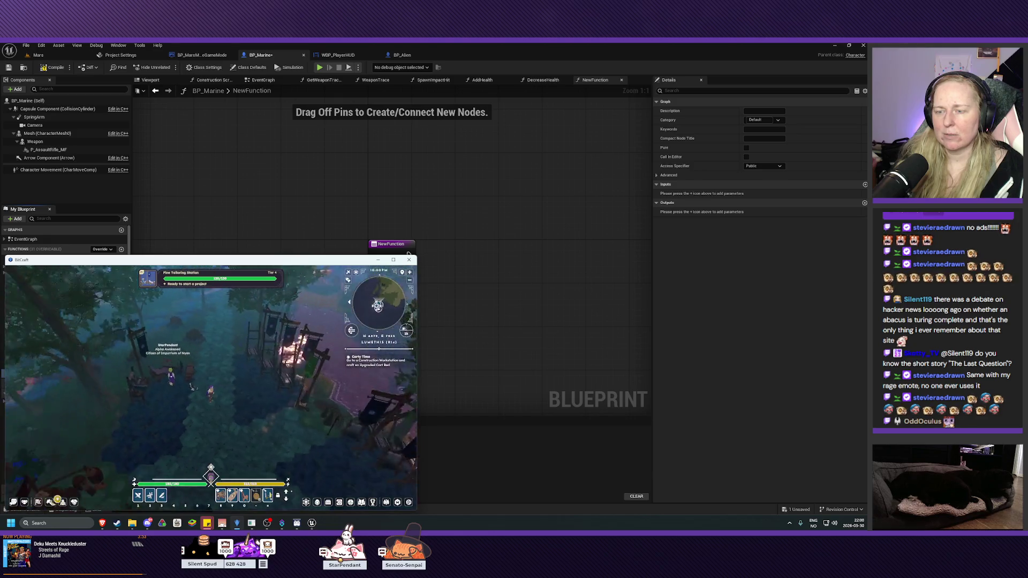
{"action": "key", "text": "q"}
{"action": "key", "text": "q"}
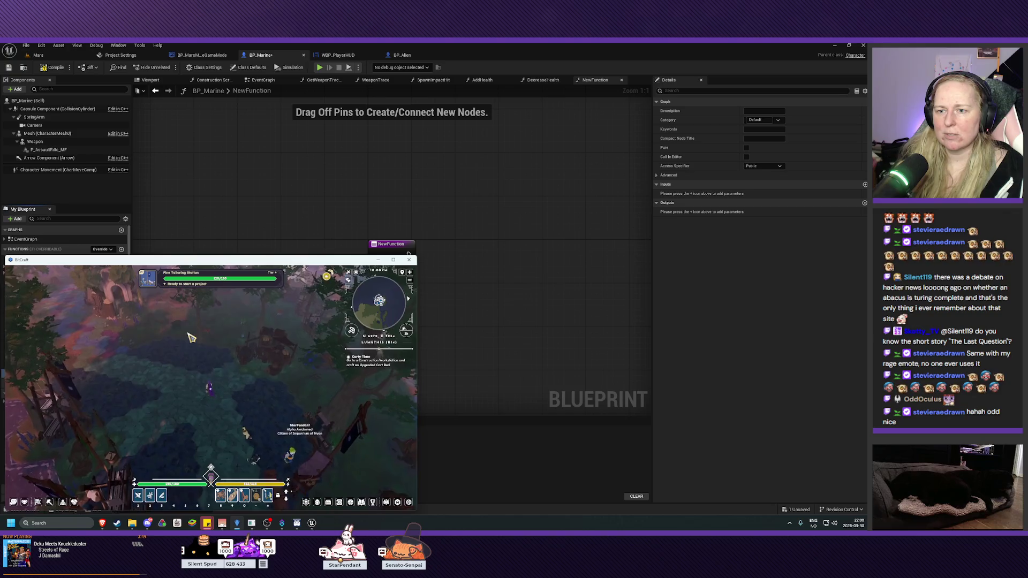
{"action": "key", "text": "q"}
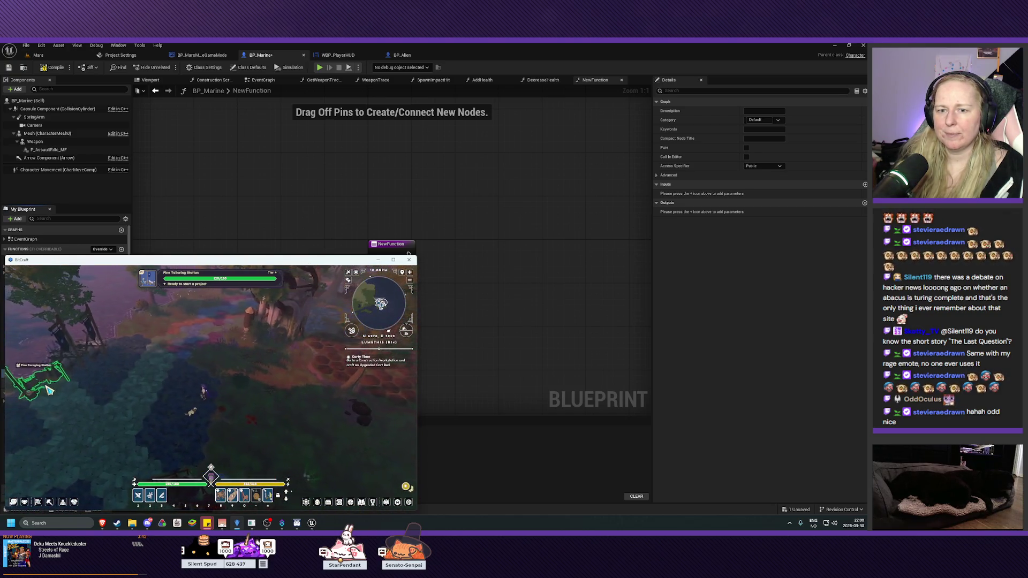
{"action": "key", "text": "q"}
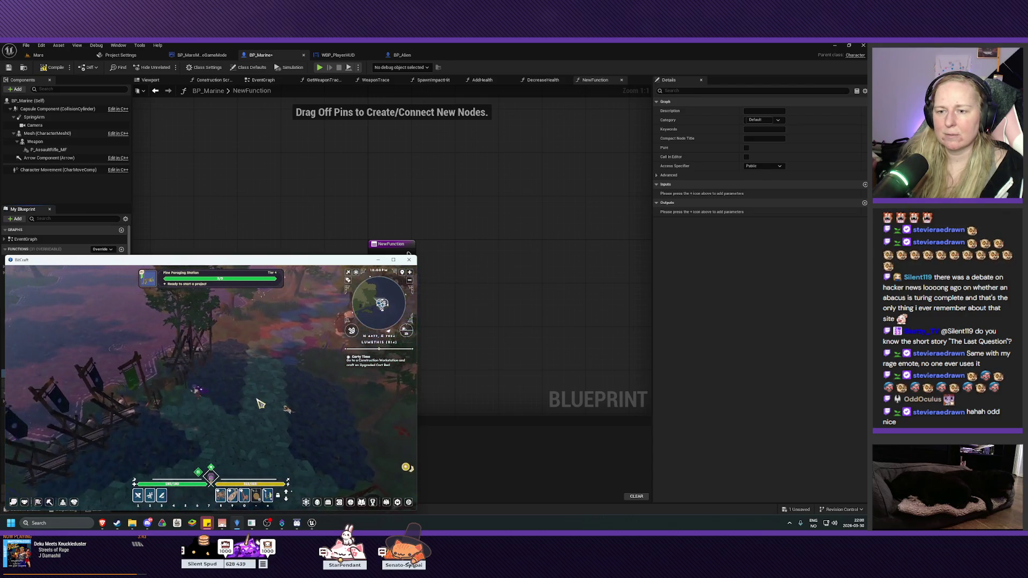
{"action": "key", "text": "e"}
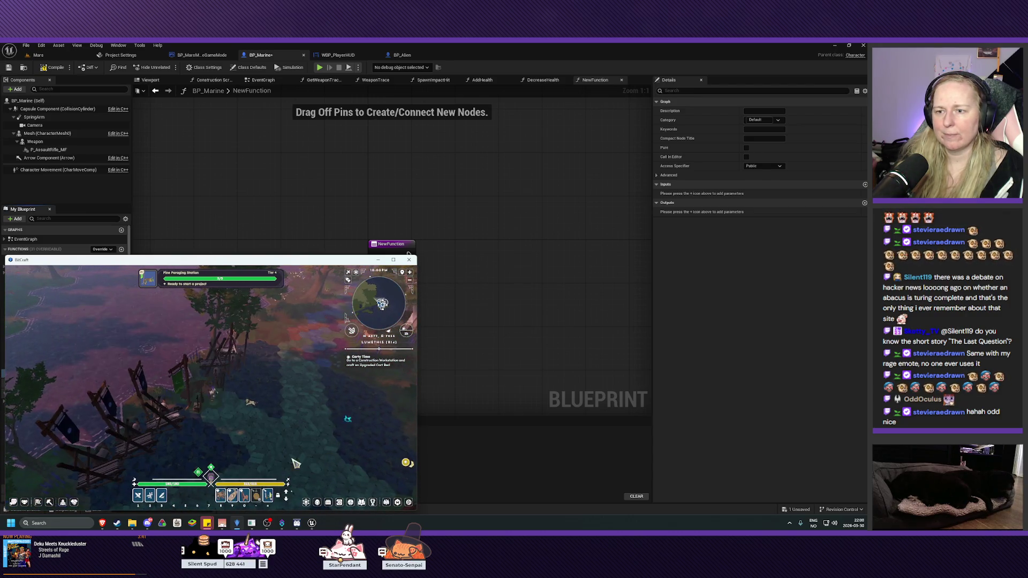
{"action": "key", "text": "q"}
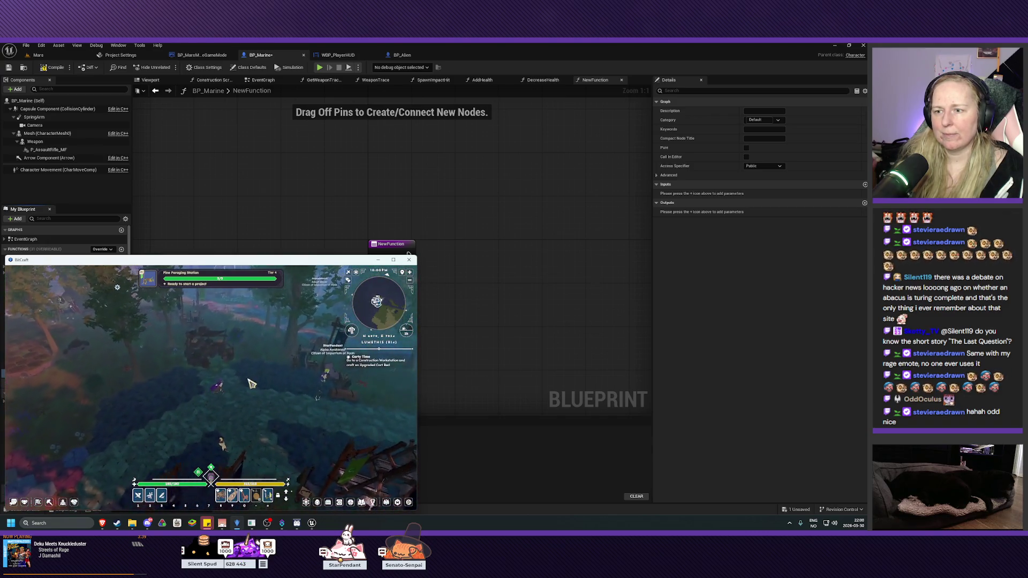
{"action": "key", "text": "q"}
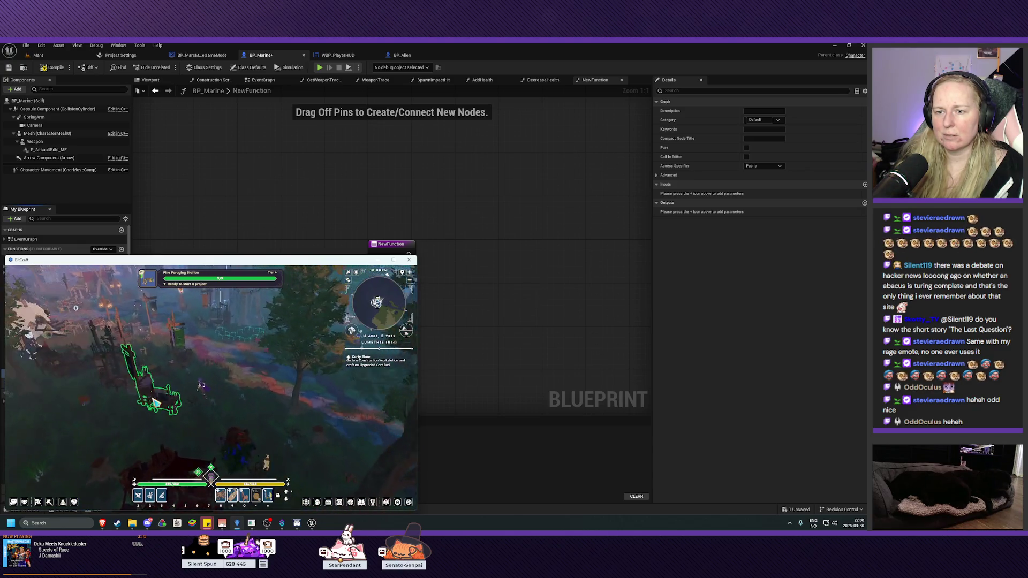
Step: Look over the Sturdy Tailoring, Construction and Fine Carpentry Station projects
{"action": "left_click", "coordinate": [246, 378]}
{"action": "key", "text": "Escape"}
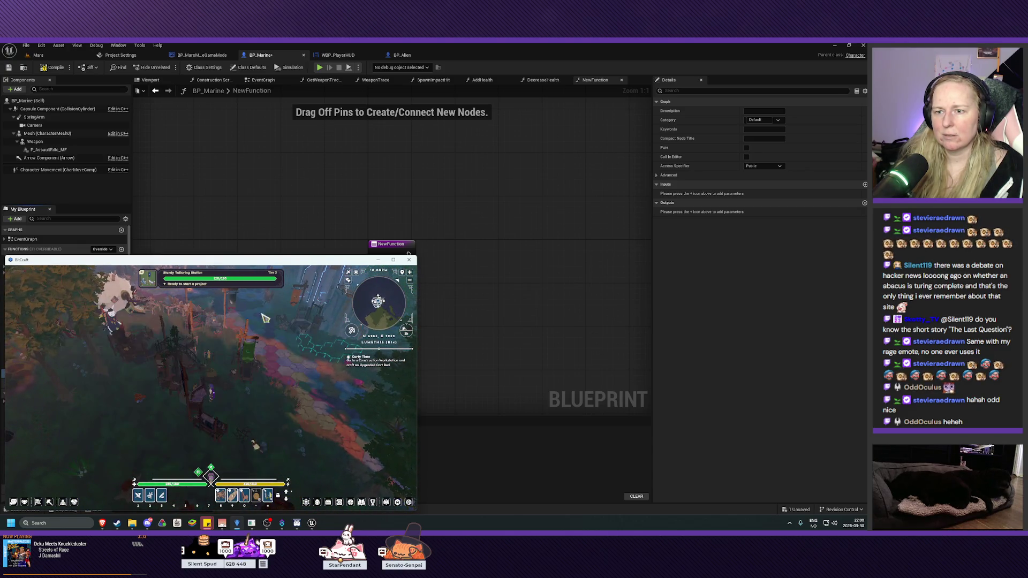
{"action": "key", "text": "q"}
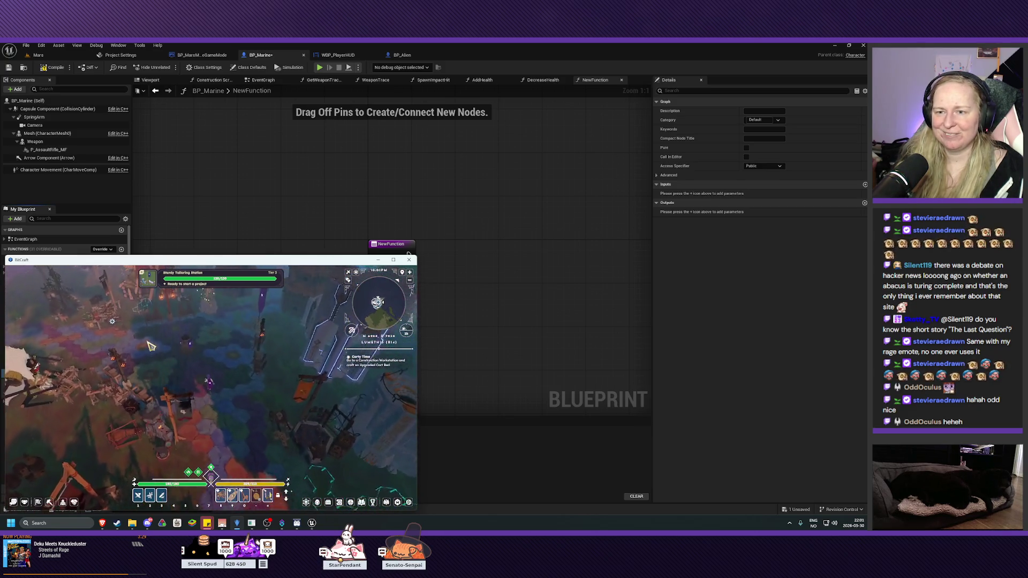
{"action": "key", "text": "q"}
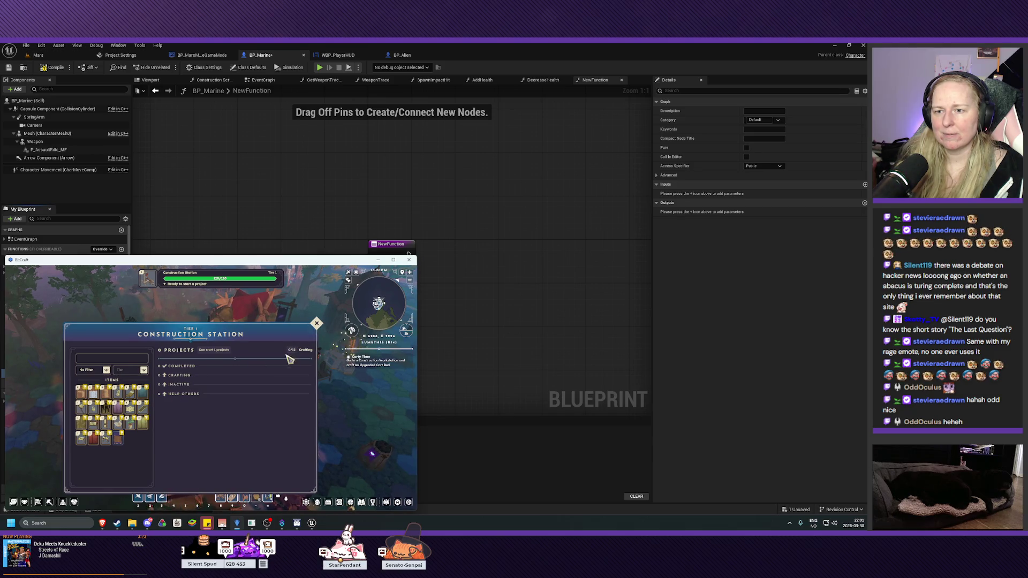
{"action": "left_click", "coordinate": [316, 324]}
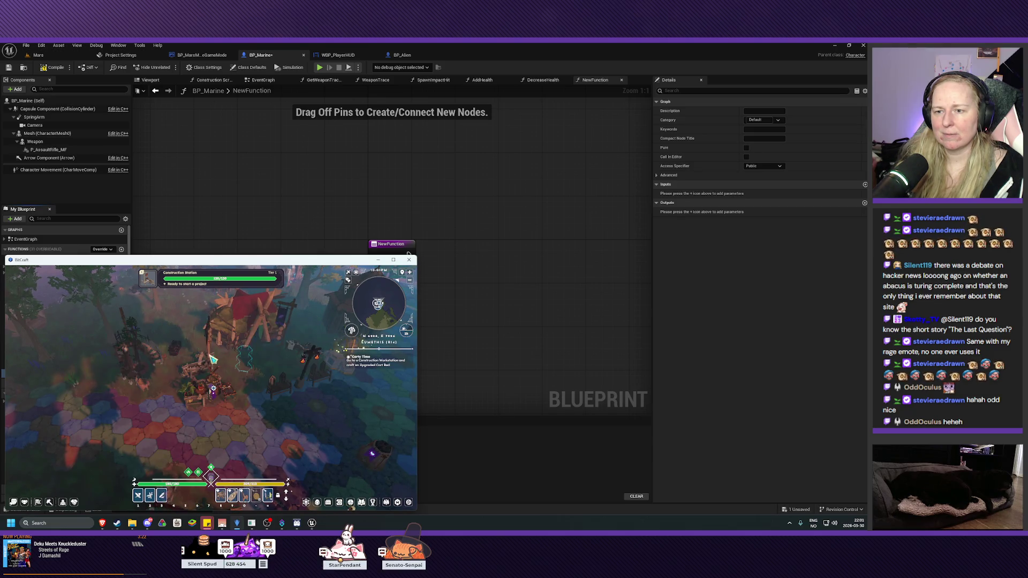
{"action": "left_click", "coordinate": [209, 385]}
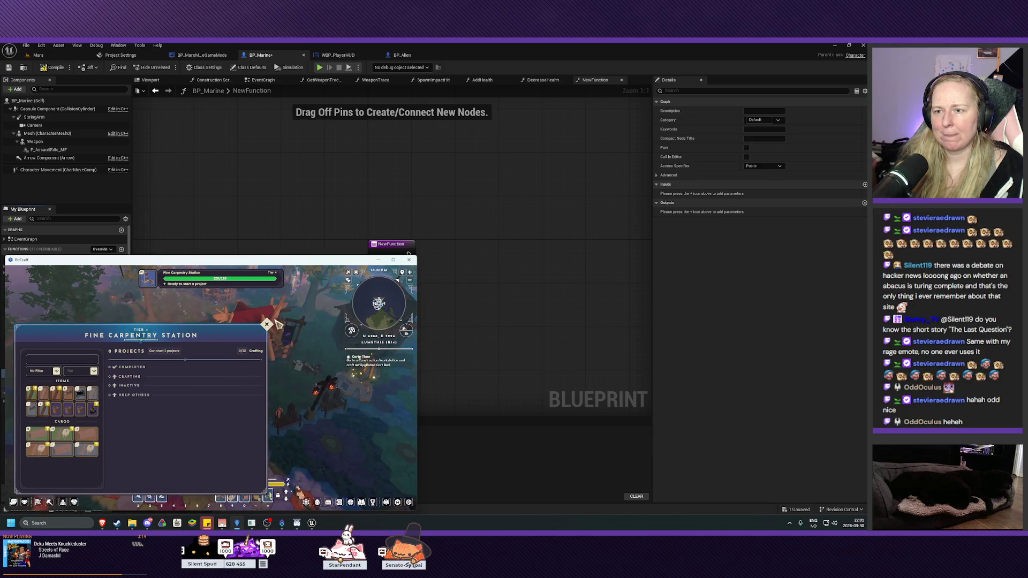
{"action": "key", "text": "Escape"}
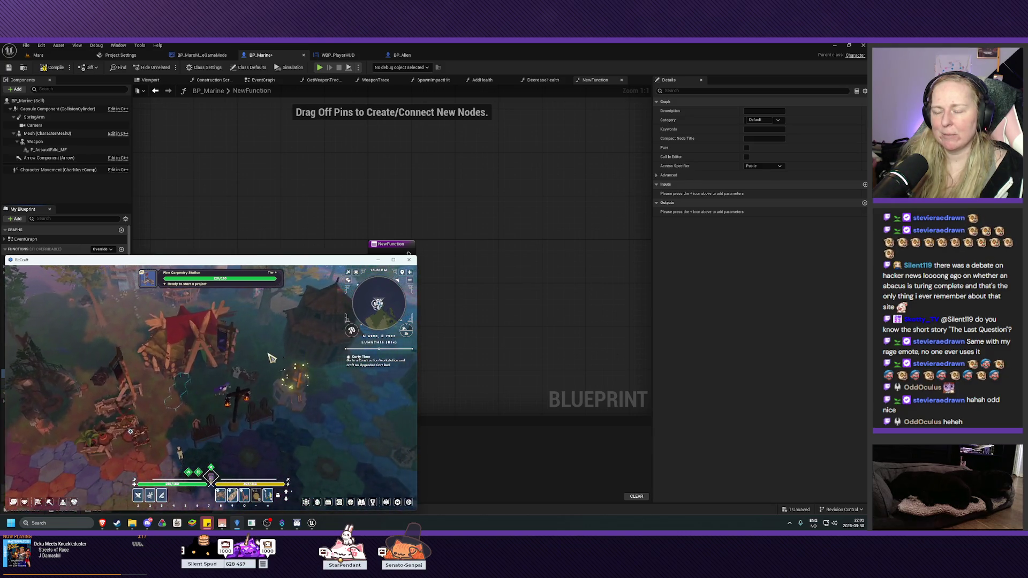
{"action": "scroll", "coordinate": [239, 355], "scroll_direction": "up", "scroll_amount": 2}
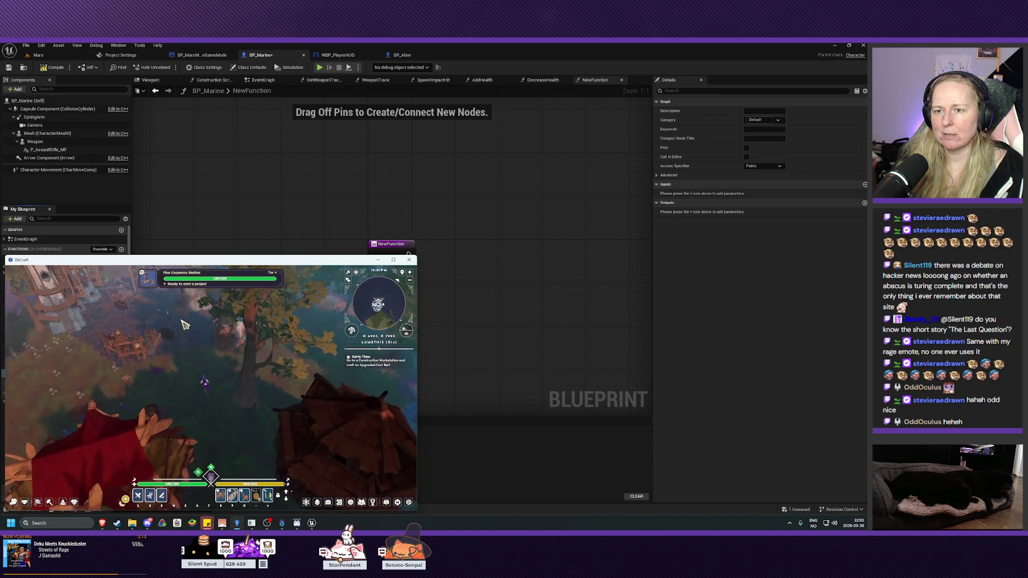
Step: Browse the Fine Masonry and Fine Smithing Station projects, then return to Unreal
{"action": "key", "text": "q"}
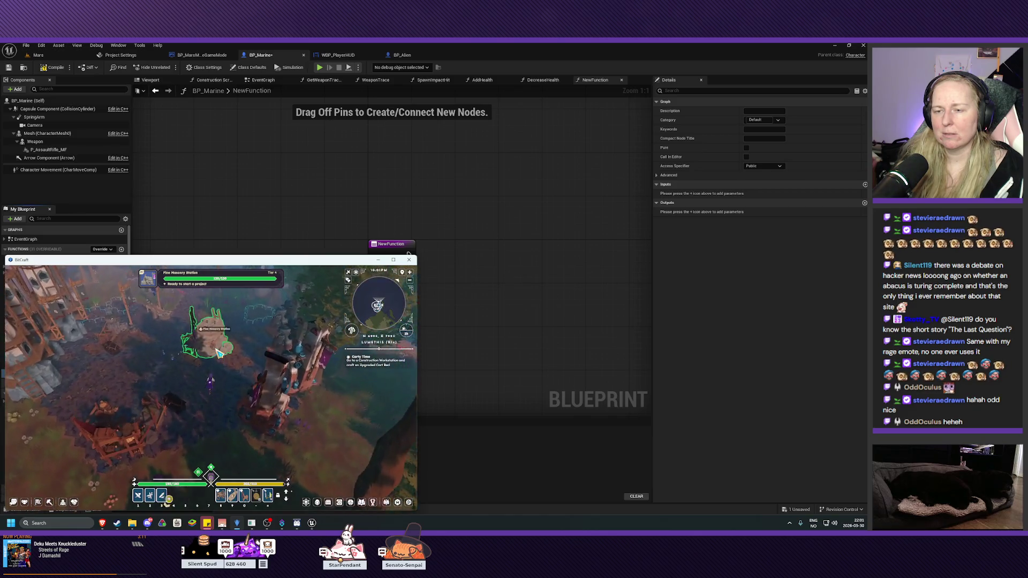
{"action": "left_click", "coordinate": [219, 353]}
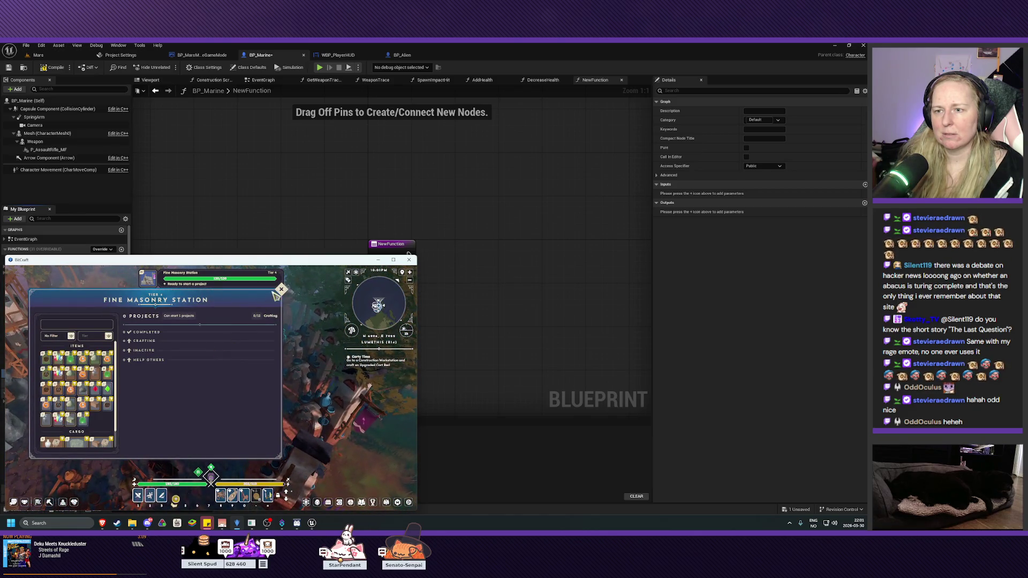
{"action": "key", "text": "Escape"}
{"action": "key", "text": "q"}
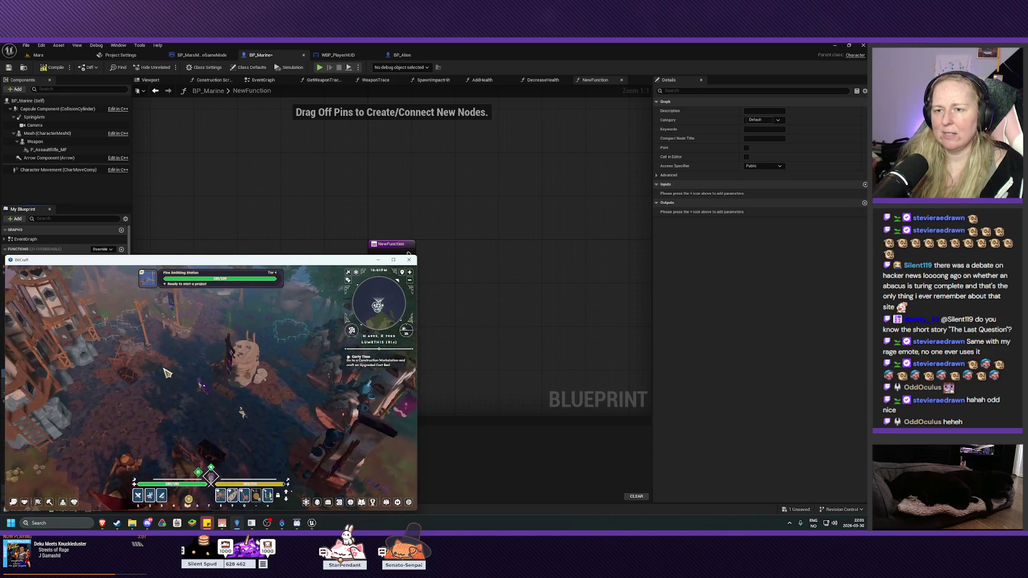
{"action": "left_click", "coordinate": [206, 380]}
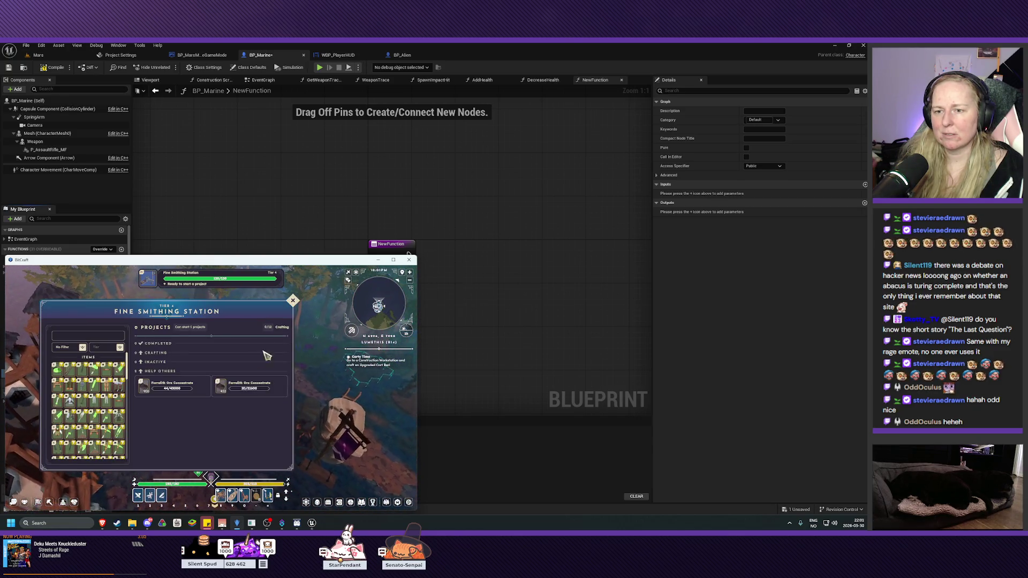
{"action": "left_click", "coordinate": [200, 390]}
{"action": "left_click", "coordinate": [167, 456]}
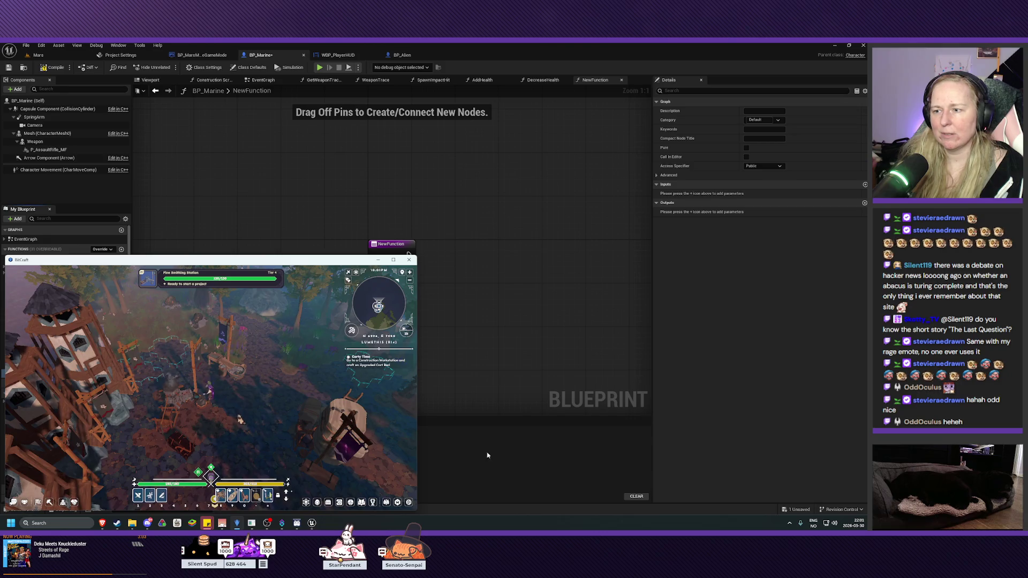
{"action": "left_click", "coordinate": [491, 476]}
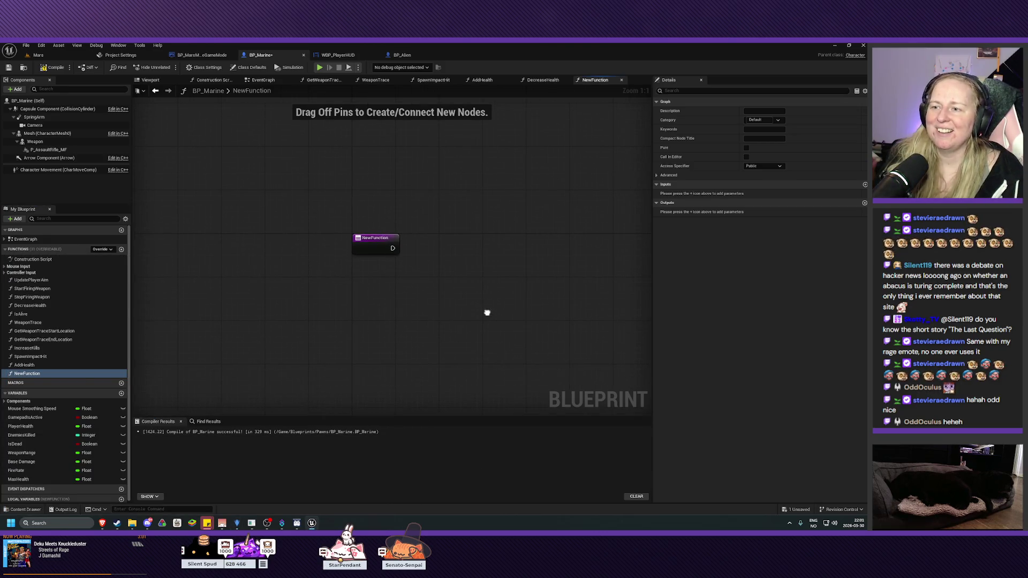
Step: Rename NewFunction to IsHealthFull, then compile and save BP_Marine
{"action": "left_click", "coordinate": [26, 374]}
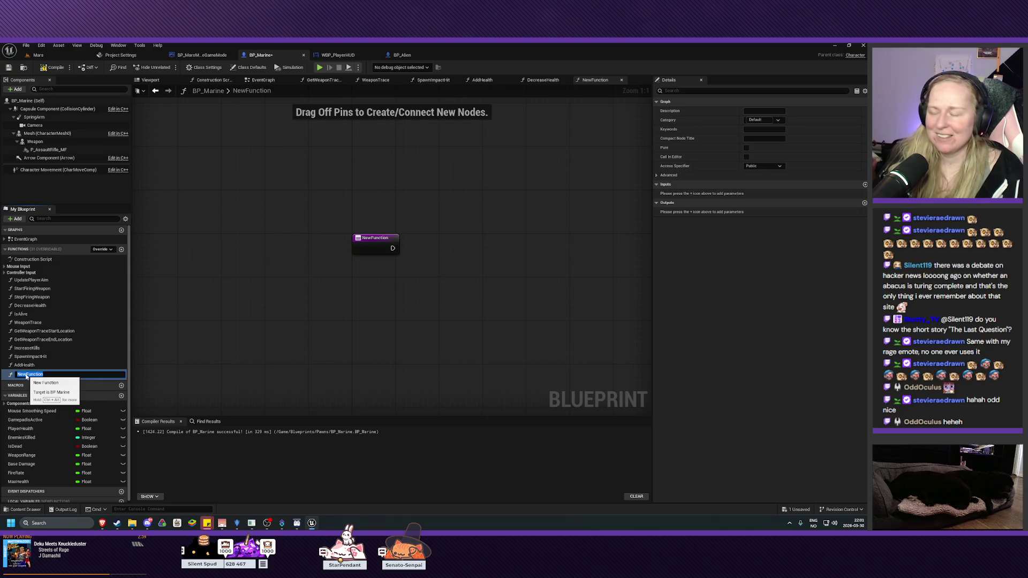
{"action": "type", "text": "IsHealthFull"}
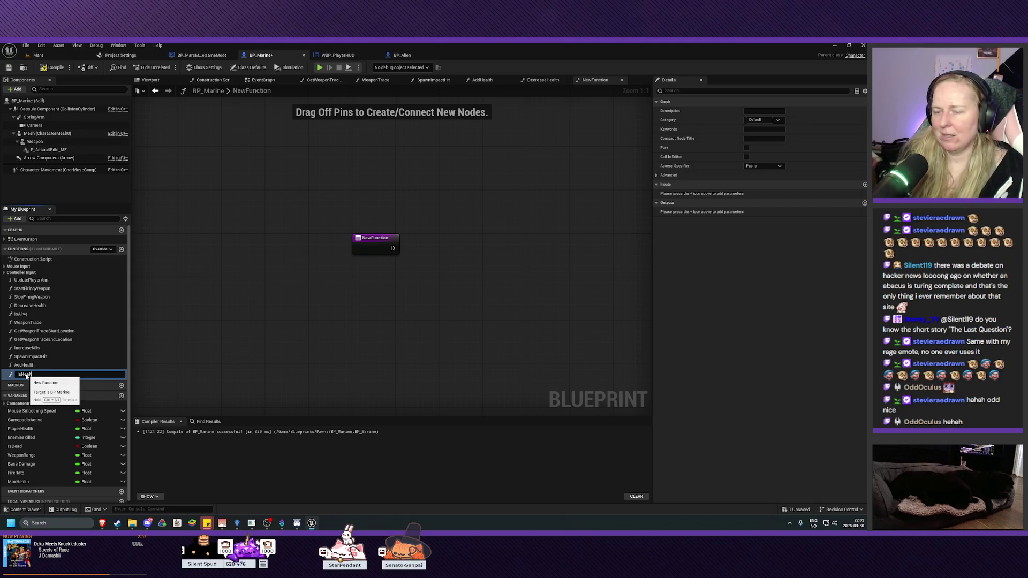
{"action": "key", "text": "Return"}
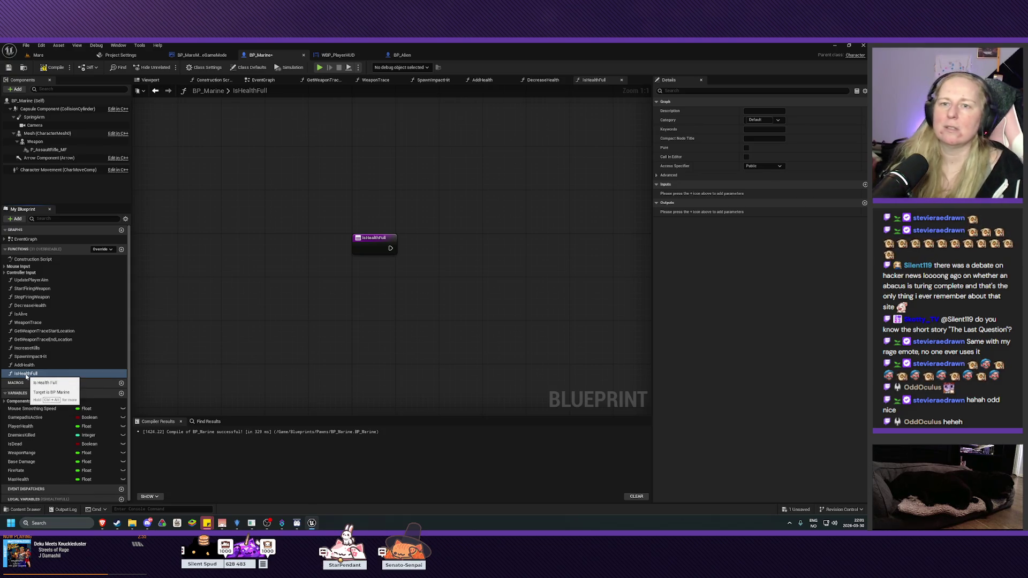
{"action": "left_click", "coordinate": [52, 66]}
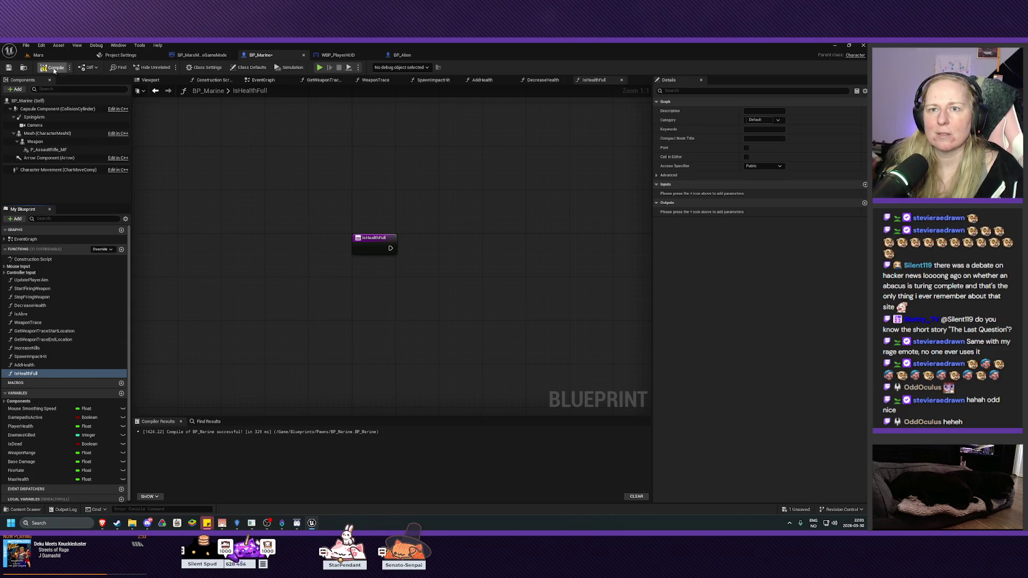
{"action": "left_click", "coordinate": [9, 68]}
Step: Place a Player Health getter in the IsHealthFull graph, nudged up and left
{"action": "mouse_move", "coordinate": [487, 298]}
{"action": "left_mouse_down"}
{"action": "mouse_move", "coordinate": [396, 250]}
{"action": "mouse_move", "coordinate": [377, 255]}
{"action": "left_mouse_up"}
{"action": "left_click_drag", "start_coordinate": [20, 426], "coordinate": [257, 253]}
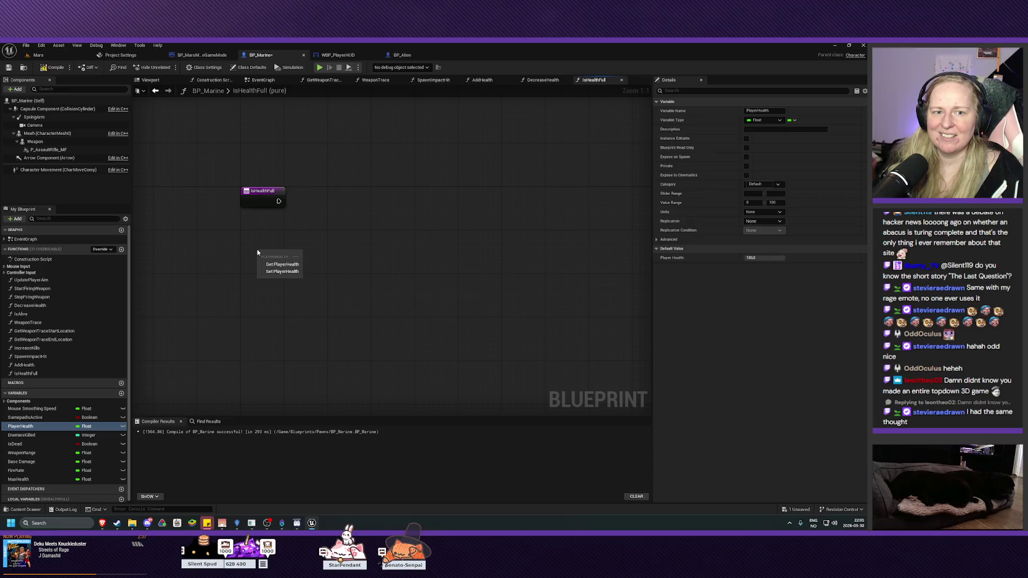
{"action": "left_click", "coordinate": [282, 264]}
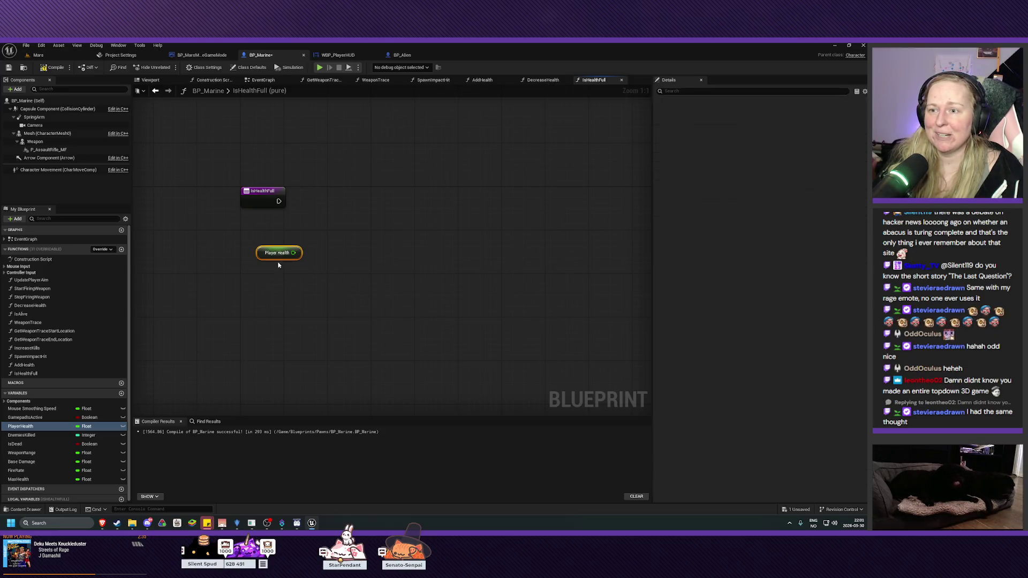
{"action": "left_click_drag", "start_coordinate": [277, 248], "coordinate": [264, 231]}
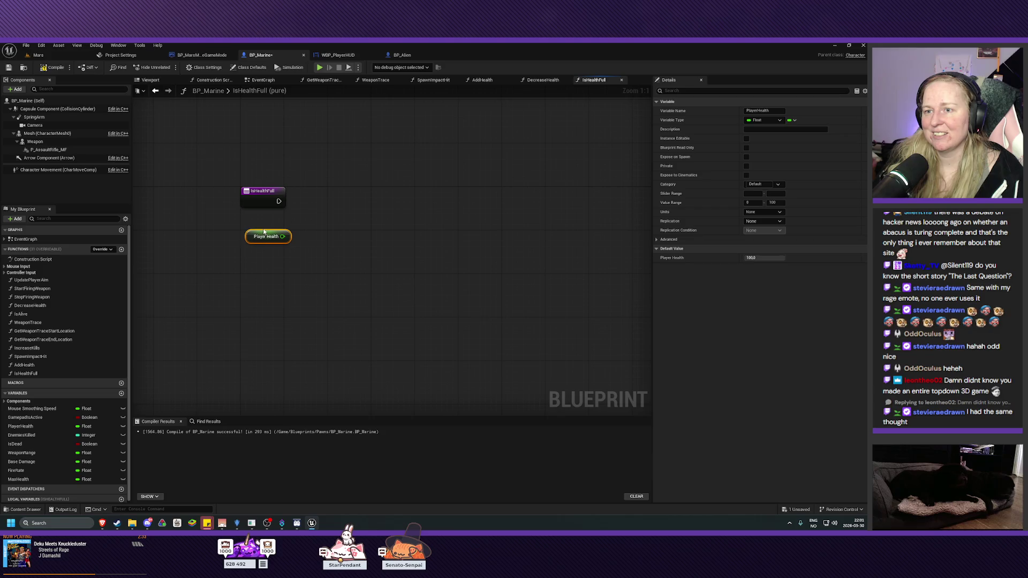
{"action": "left_click", "coordinate": [237, 523]}
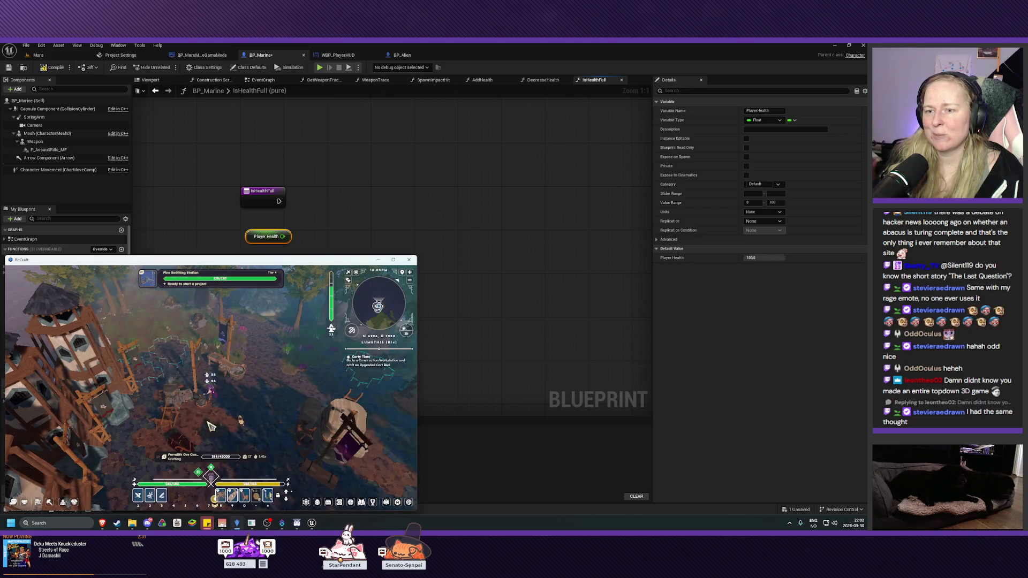
{"action": "left_click", "coordinate": [378, 259]}
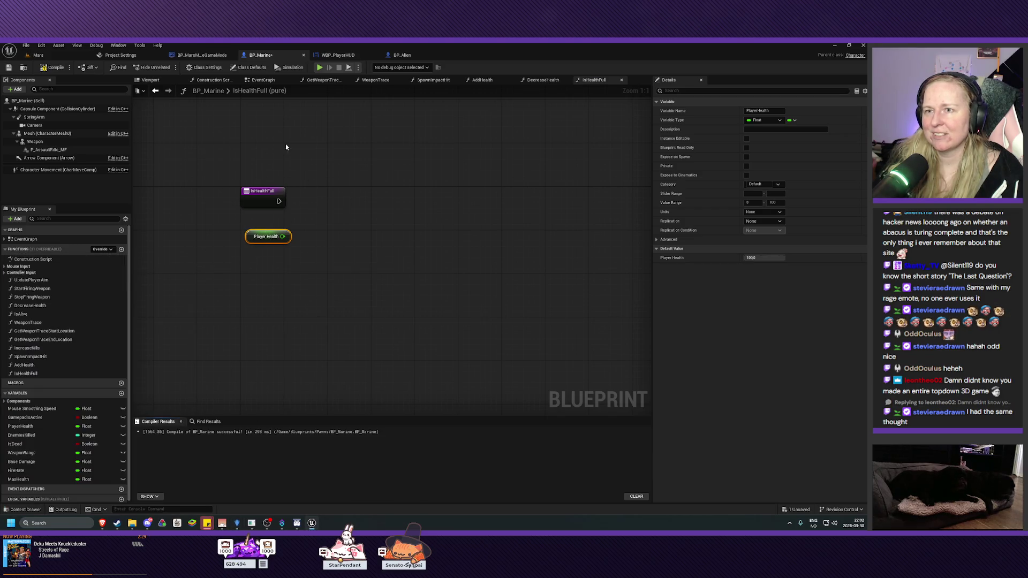
{"action": "left_click", "coordinate": [46, 56]}
{"action": "left_click", "coordinate": [168, 67]}
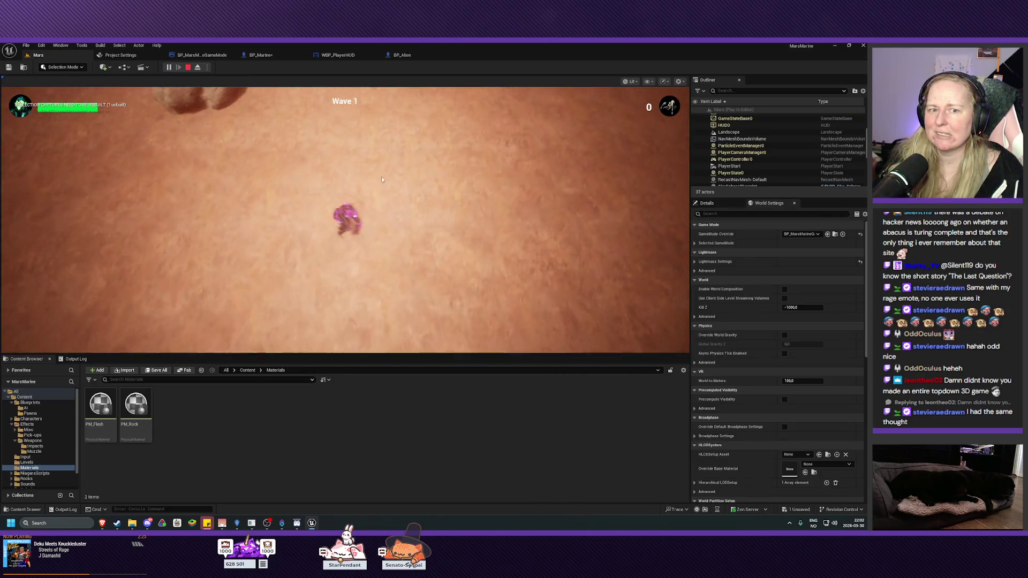
{"action": "key", "text": "Escape"}
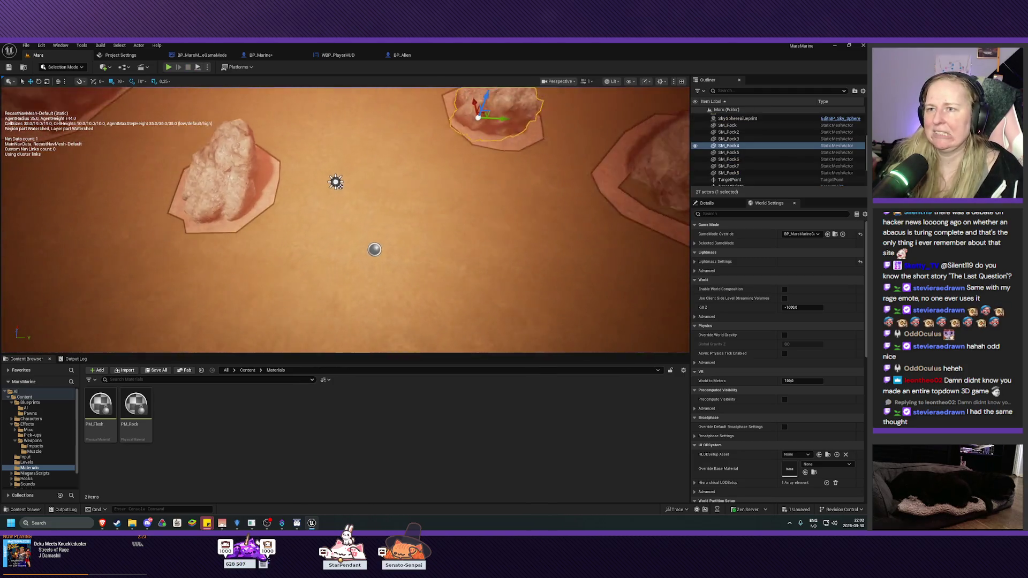
{"action": "left_click", "coordinate": [201, 55]}
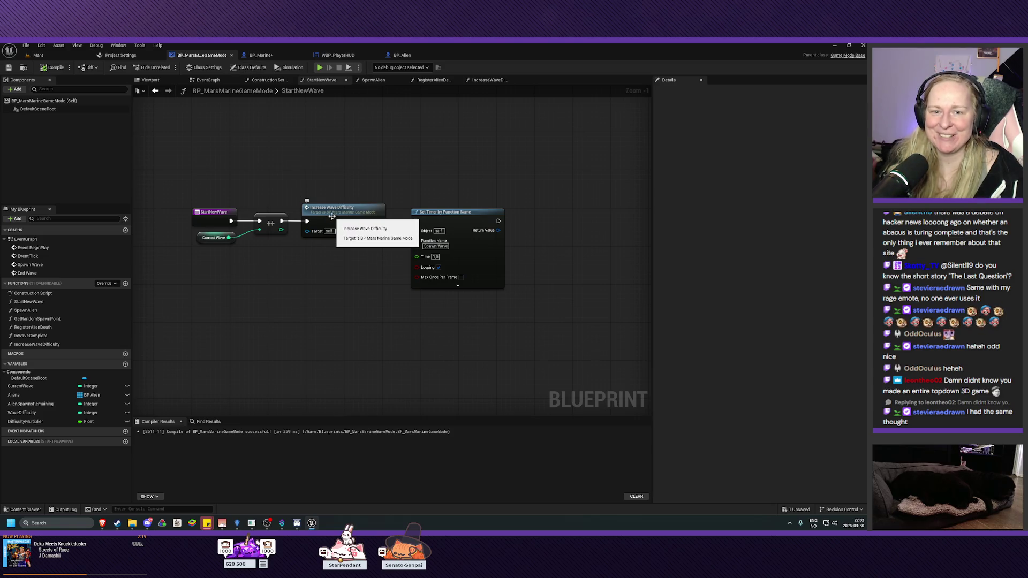
{"action": "left_click", "coordinate": [261, 55]}
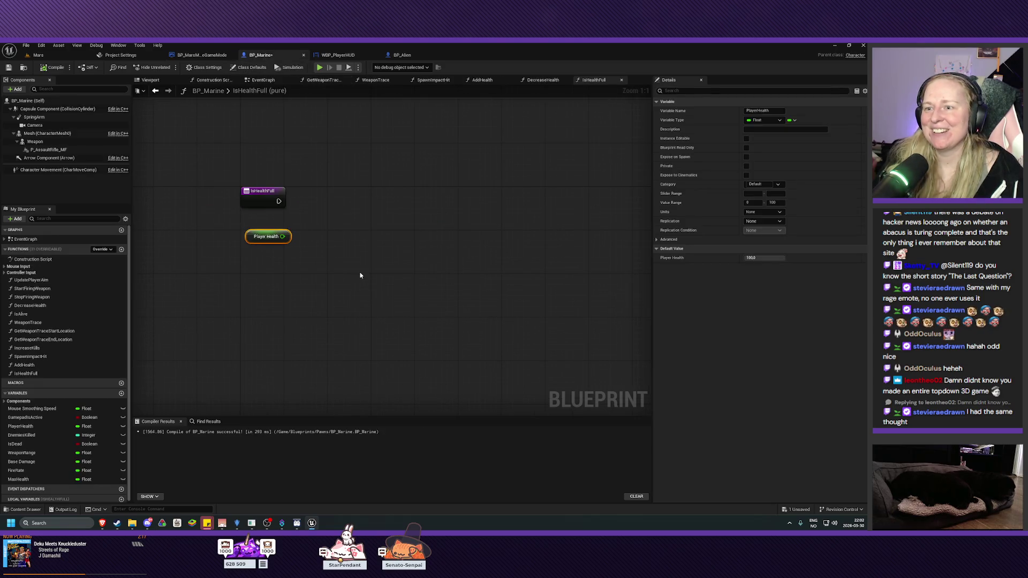
Step: Wire Player Health and a Max Health getter into an == node in IsHealthFull
{"action": "left_click_drag", "start_coordinate": [309, 269], "coordinate": [335, 242]}
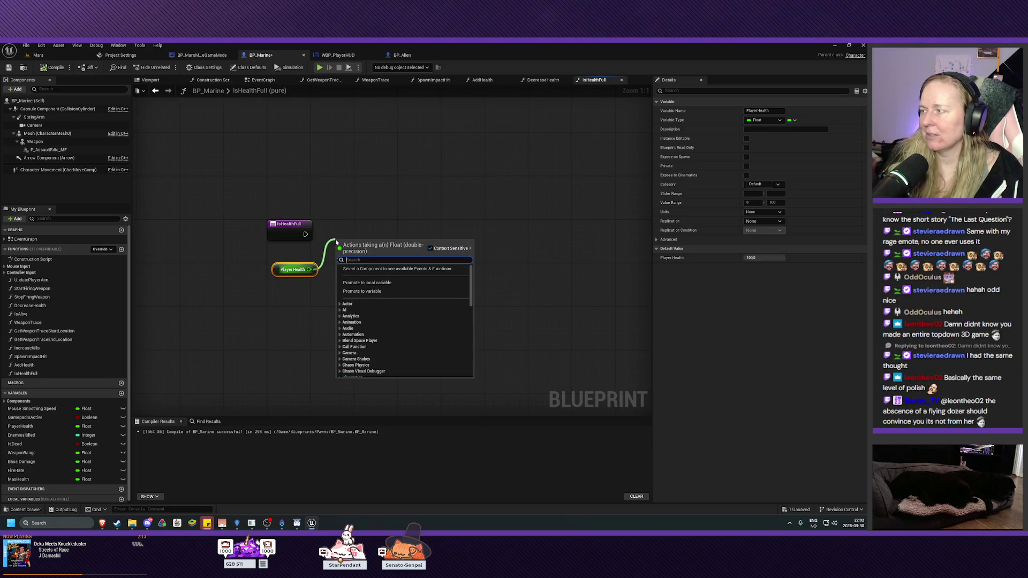
{"action": "type", "text": "equa"}
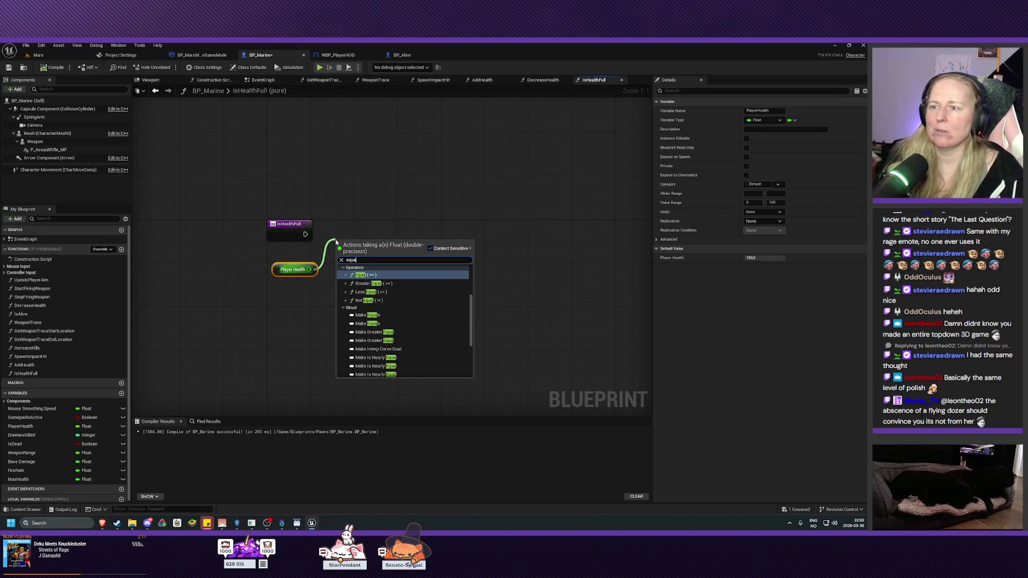
{"action": "left_click", "coordinate": [371, 275]}
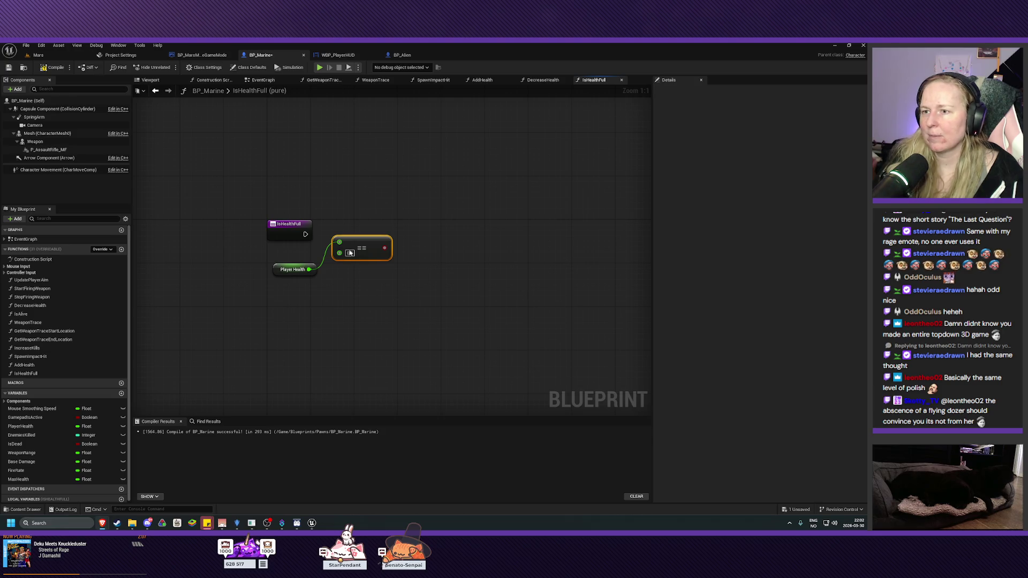
{"action": "mouse_move", "coordinate": [18, 479]}
{"action": "left_mouse_down"}
{"action": "mouse_move", "coordinate": [308, 351]}
{"action": "mouse_move", "coordinate": [292, 304]}
{"action": "mouse_move", "coordinate": [319, 306]}
{"action": "mouse_move", "coordinate": [339, 253]}
{"action": "left_mouse_up"}
{"action": "left_click", "coordinate": [315, 314]}
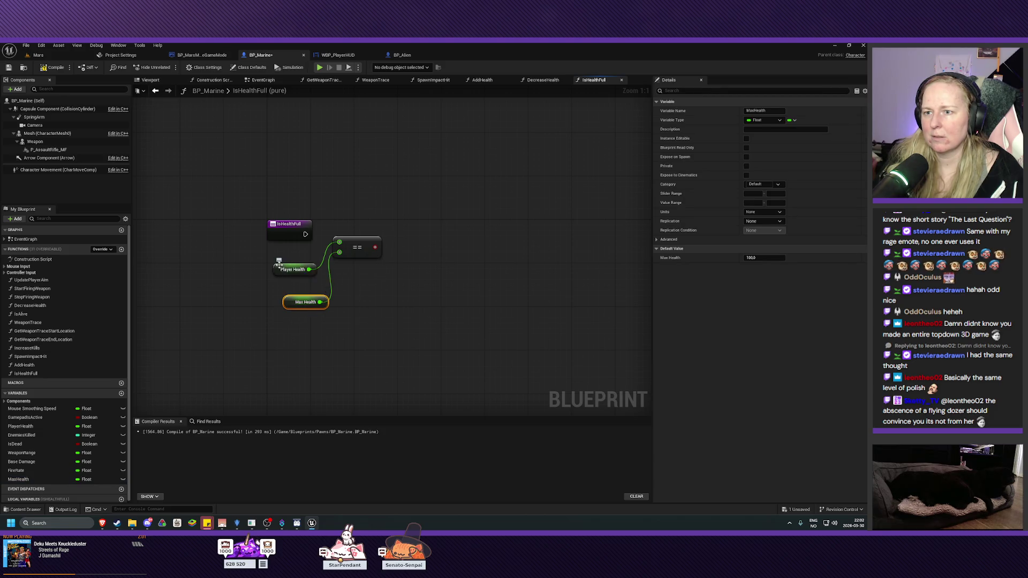
{"action": "left_click_drag", "start_coordinate": [281, 268], "coordinate": [281, 257]}
{"action": "left_click_drag", "start_coordinate": [295, 300], "coordinate": [284, 278]}
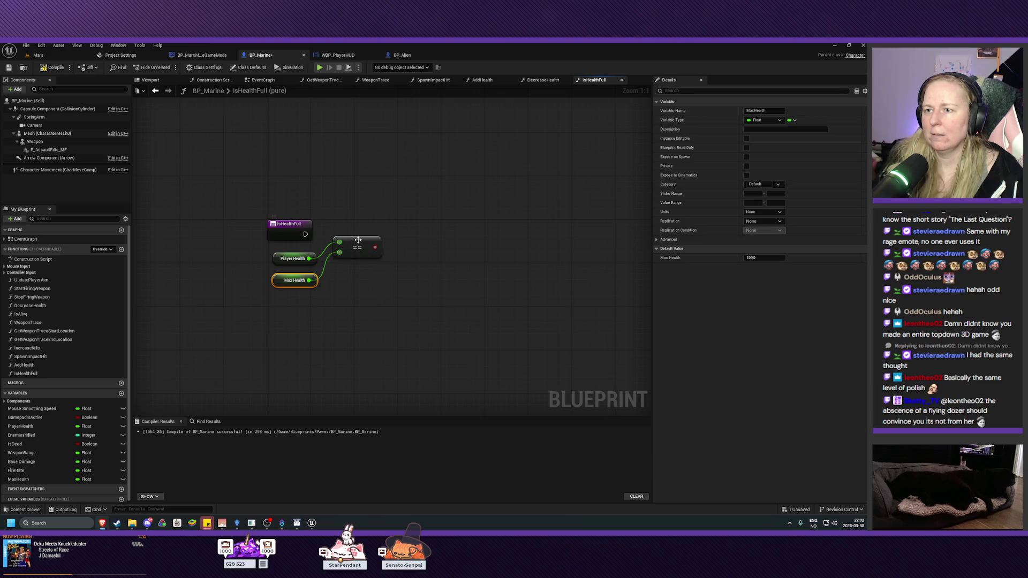
{"action": "left_click_drag", "start_coordinate": [357, 248], "coordinate": [352, 247]}
{"action": "left_click", "coordinate": [282, 230]}
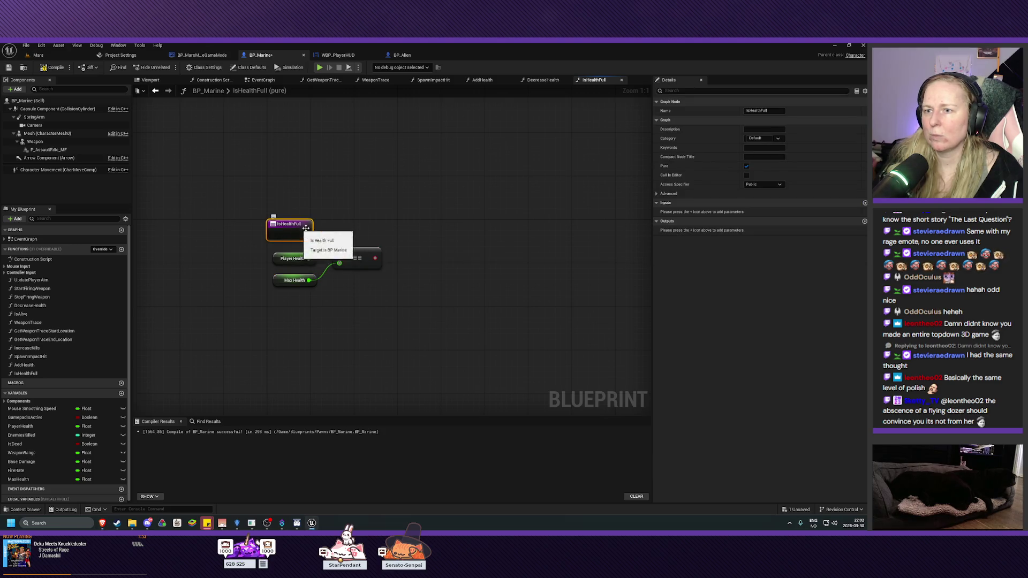
Step: Add a Return Node to IsHealthFull and connect the entry node's execution to it
{"action": "right_click", "coordinate": [422, 236]}
{"action": "type", "text": "return node"}
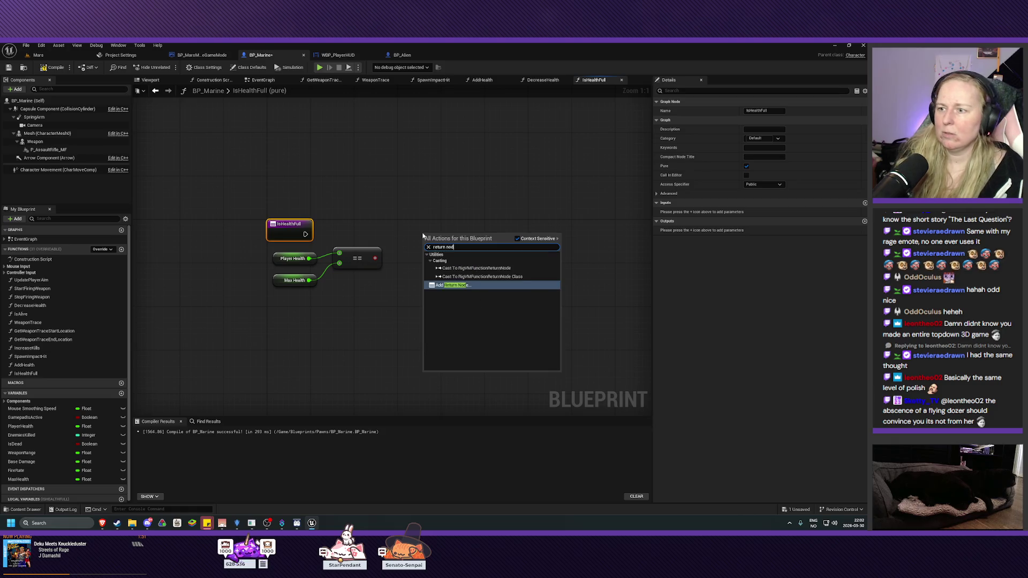
{"action": "left_click", "coordinate": [461, 285]}
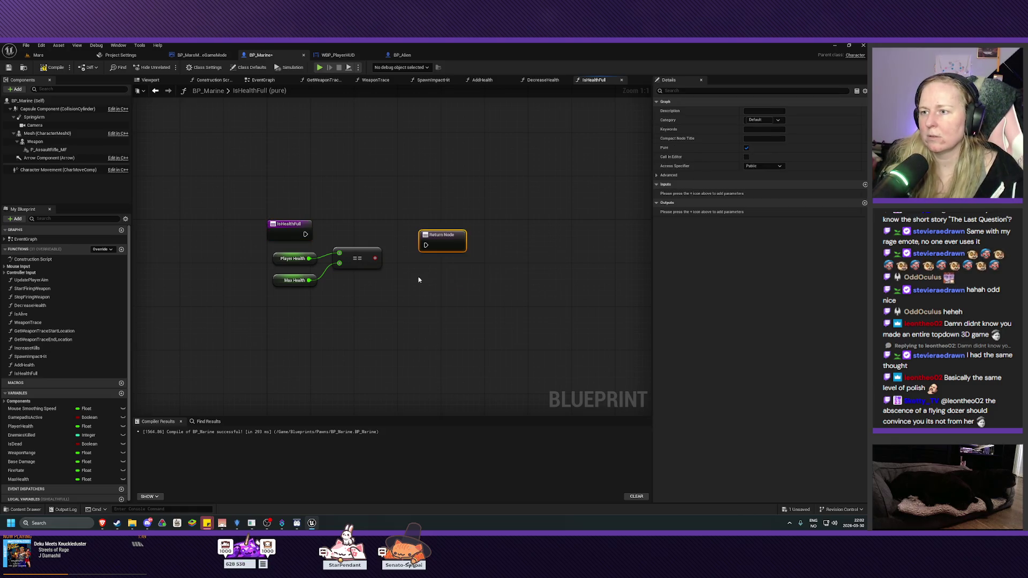
{"action": "mouse_move", "coordinate": [305, 234]}
{"action": "left_mouse_down"}
{"action": "mouse_move", "coordinate": [427, 248]}
{"action": "mouse_move", "coordinate": [439, 236]}
{"action": "mouse_move", "coordinate": [422, 230]}
{"action": "left_mouse_up"}
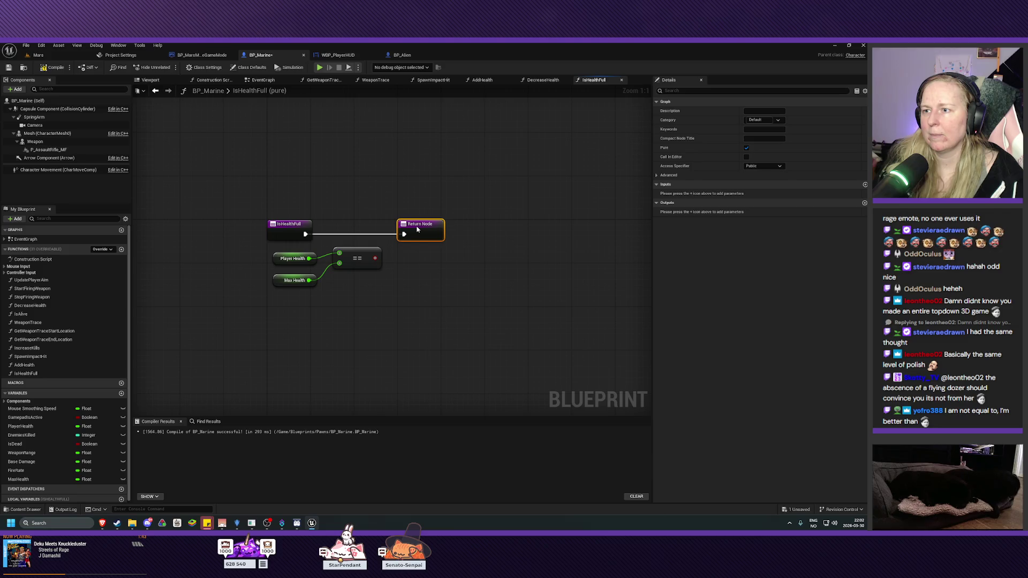
{"action": "left_click_drag", "start_coordinate": [375, 258], "coordinate": [426, 241]}
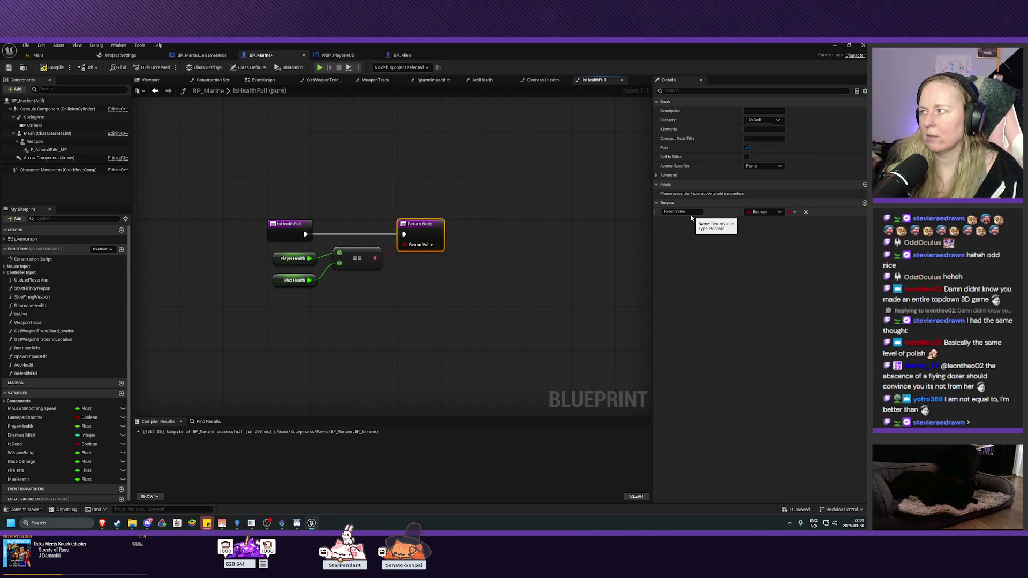
Step: Compile and save BP_Marine, then go back to the Mars level editor
{"action": "left_click", "coordinate": [59, 70]}
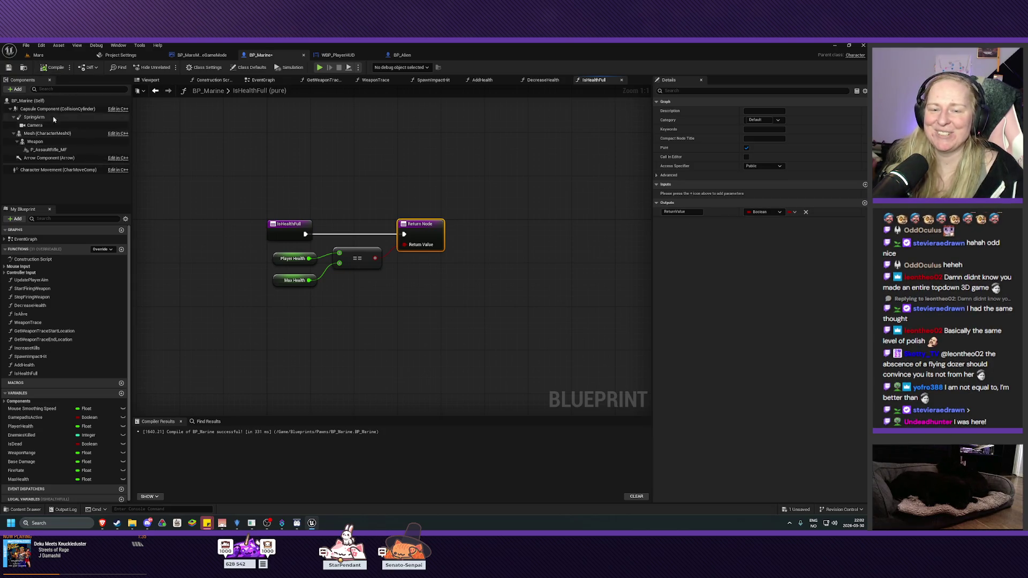
{"action": "left_click", "coordinate": [8, 67]}
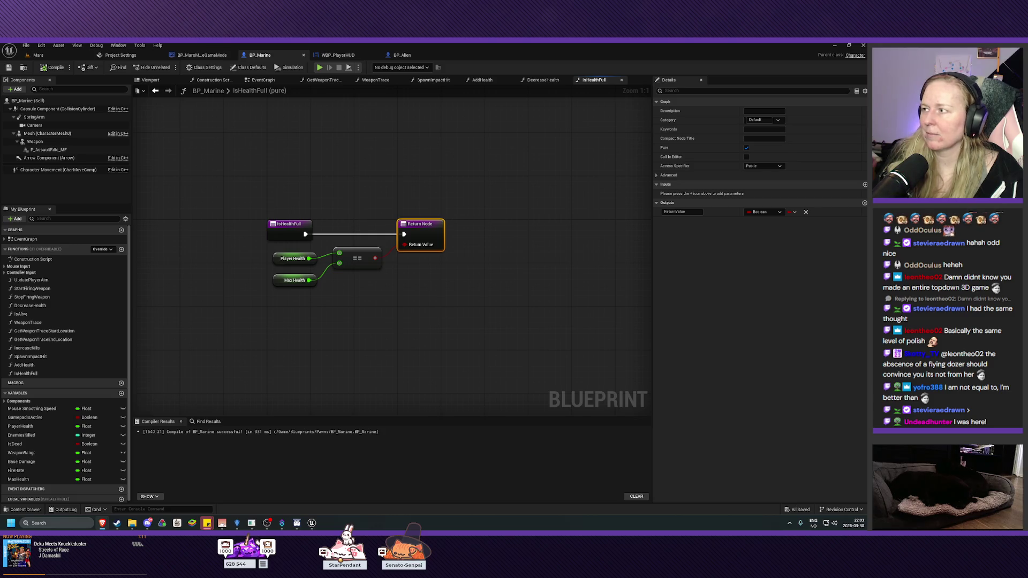
{"action": "left_click", "coordinate": [49, 54]}
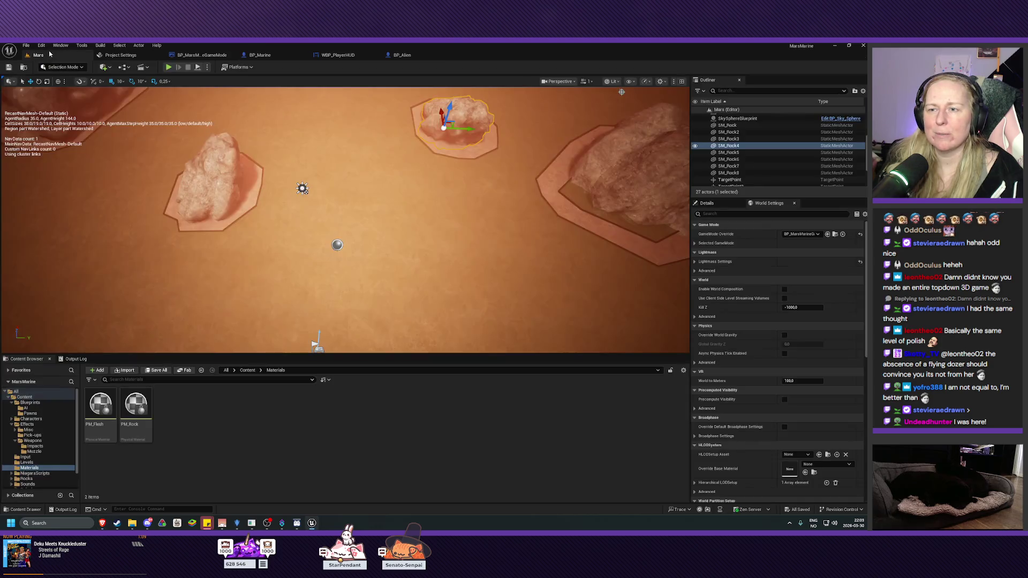
Step: Make a folder named Pickups inside Content/Blueprints and open it
{"action": "left_click", "coordinate": [30, 402]}
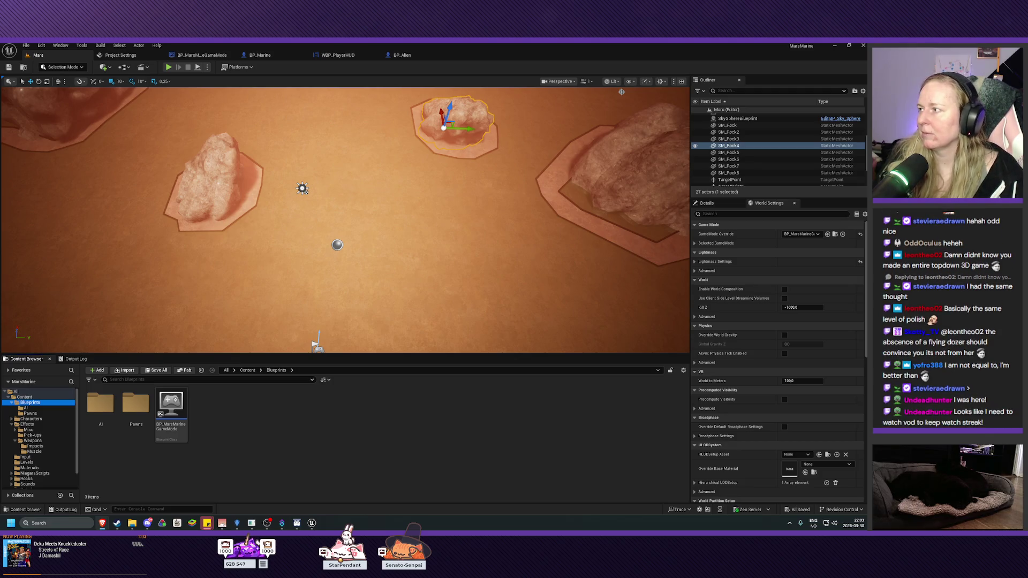
{"action": "right_click", "coordinate": [241, 455]}
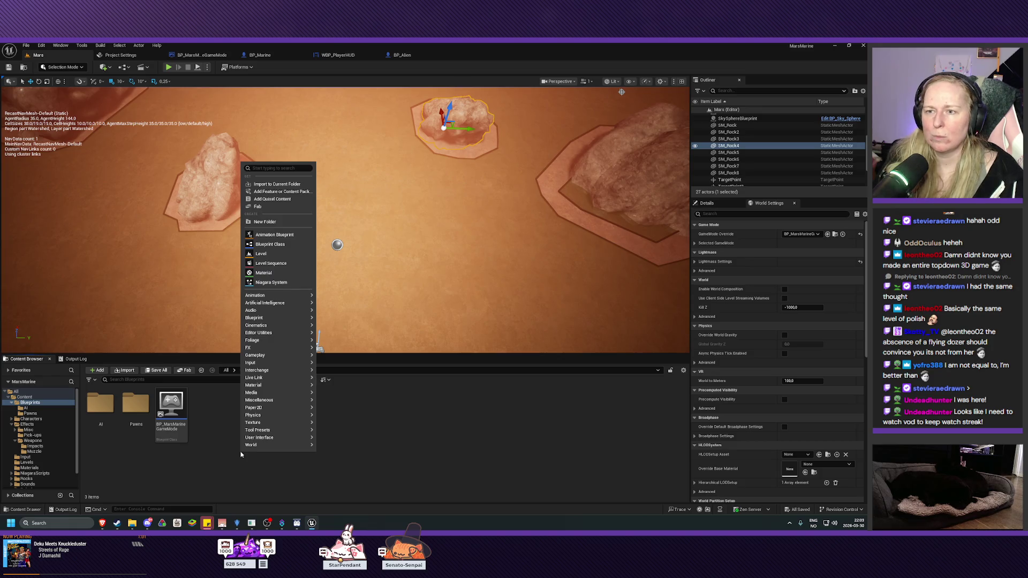
{"action": "left_click", "coordinate": [271, 232]}
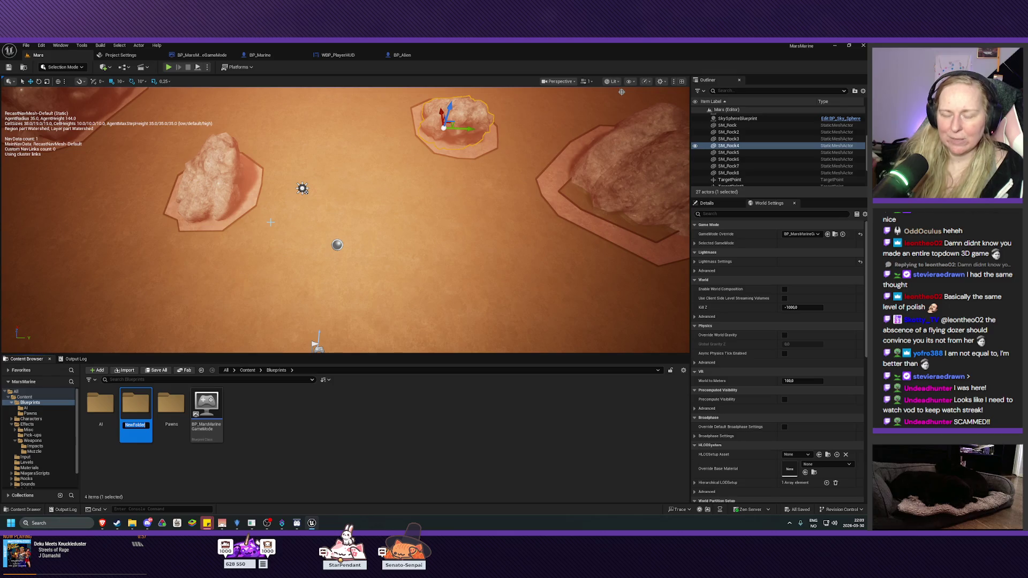
{"action": "type", "text": "Pickup"}
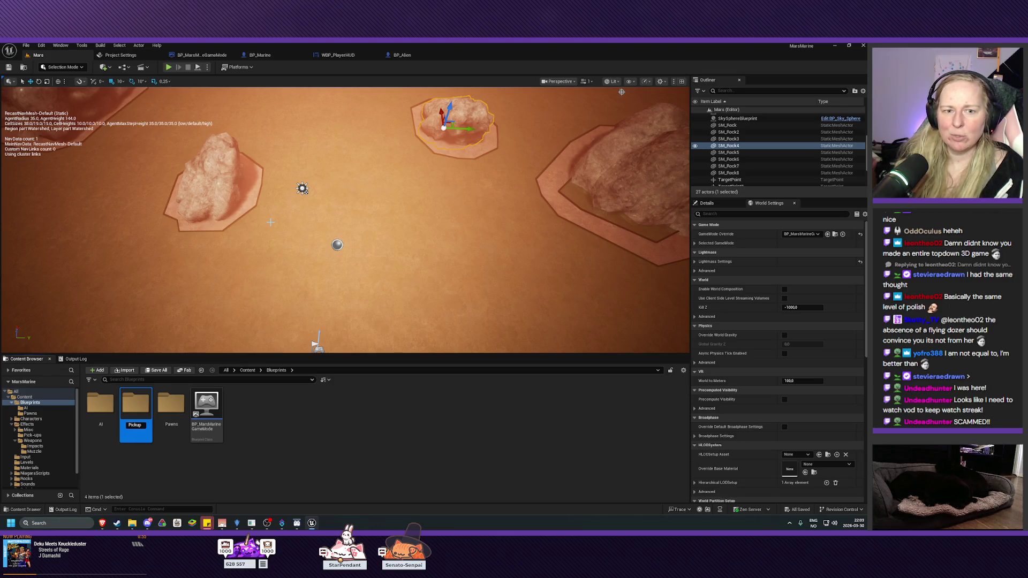
{"action": "type", "text": "s"}
{"action": "key", "text": "Return"}
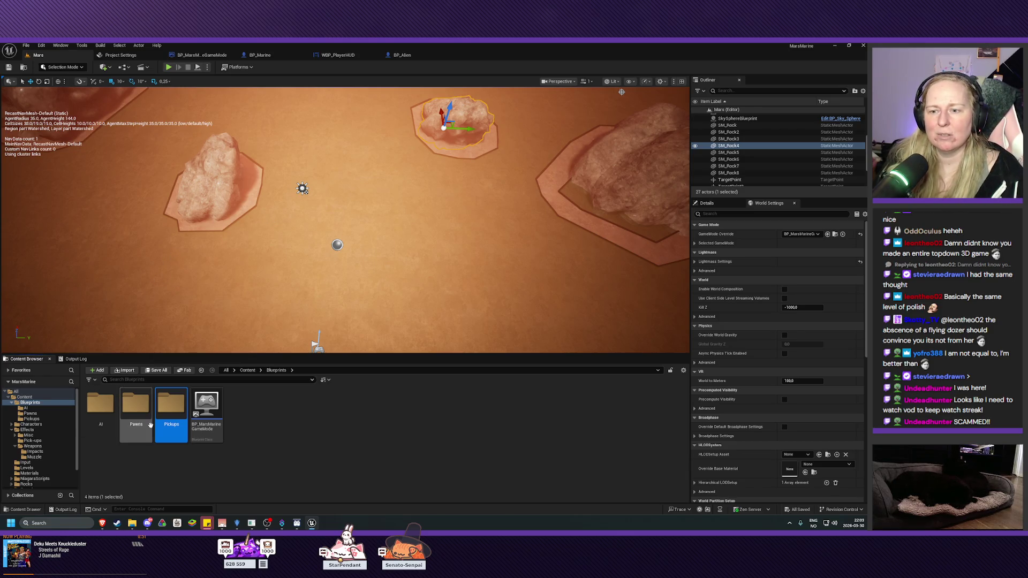
{"action": "double_click", "coordinate": [171, 409]}
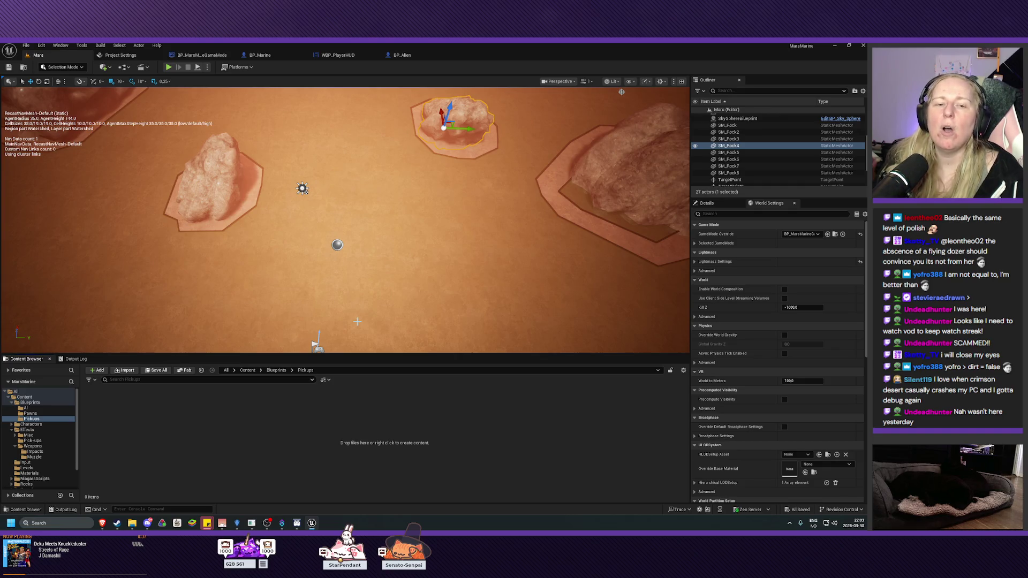
{"action": "mouse_move", "coordinate": [357, 321]}
{"action": "left_mouse_down"}
{"action": "mouse_move", "coordinate": [361, 311]}
{"action": "mouse_move", "coordinate": [314, 345]}
{"action": "mouse_move", "coordinate": [300, 272]}
{"action": "mouse_move", "coordinate": [399, 292]}
{"action": "mouse_move", "coordinate": [375, 311]}
{"action": "mouse_move", "coordinate": [404, 308]}
{"action": "mouse_move", "coordinate": [394, 298]}
{"action": "left_mouse_up"}
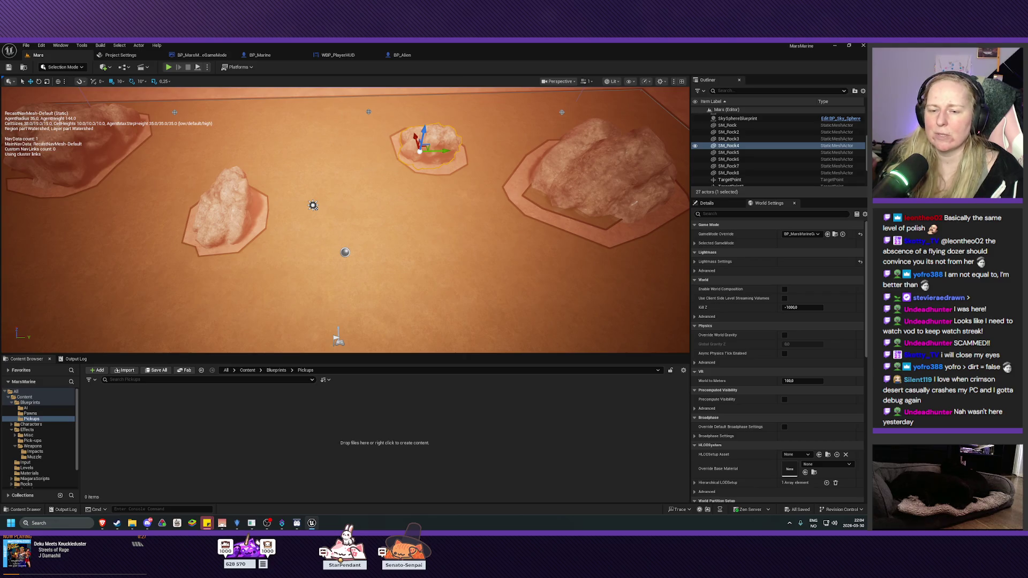
{"action": "left_click_drag", "start_coordinate": [393, 298], "coordinate": [409, 296]}
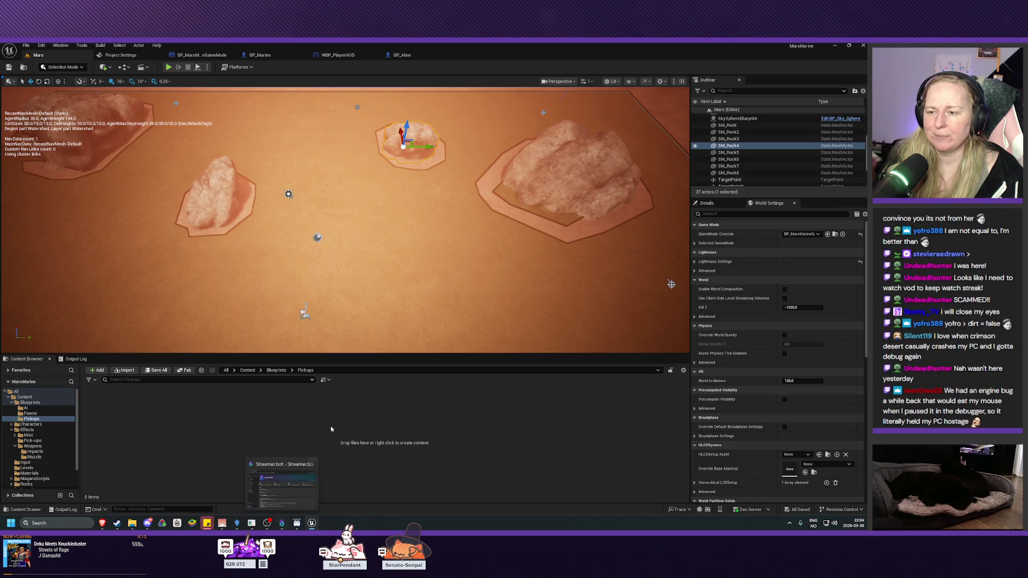
{"action": "left_click", "coordinate": [259, 55]}
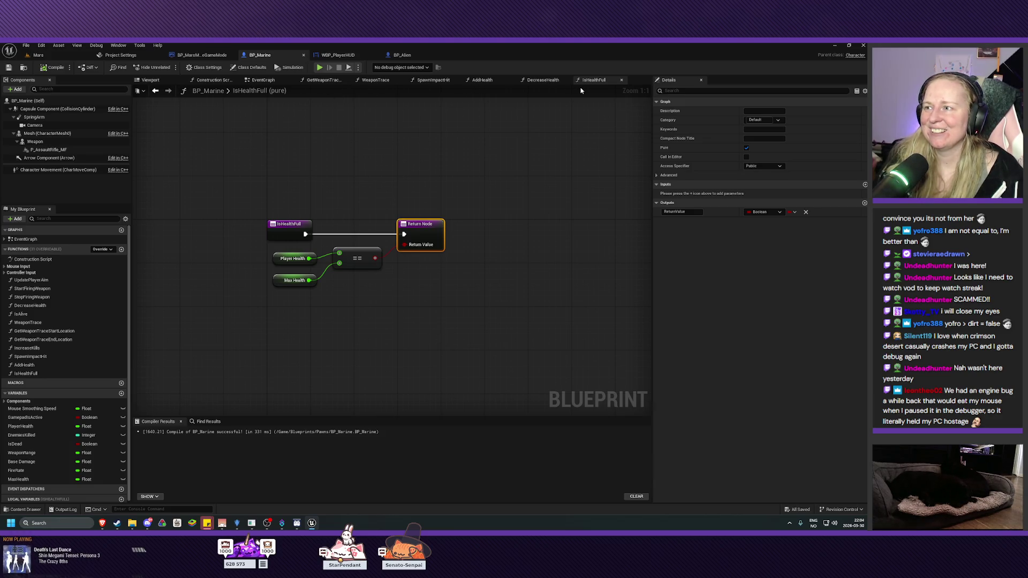
{"action": "left_click", "coordinate": [37, 54]}
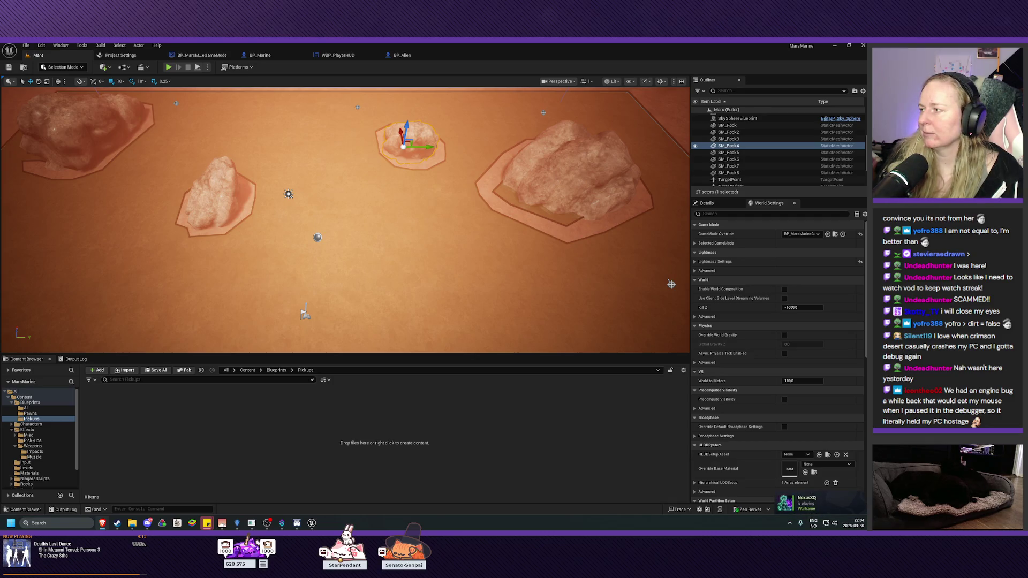
Step: Create an Actor Blueprint named BP_HealthPickup in Pickups, open it and dock its editor
{"action": "right_click", "coordinate": [204, 413]}
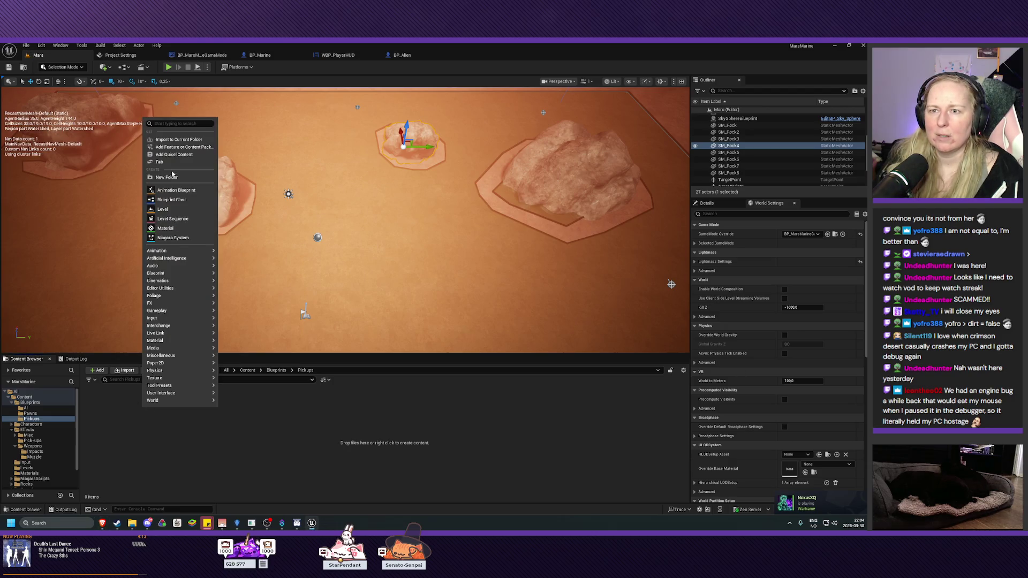
{"action": "left_click", "coordinate": [172, 200]}
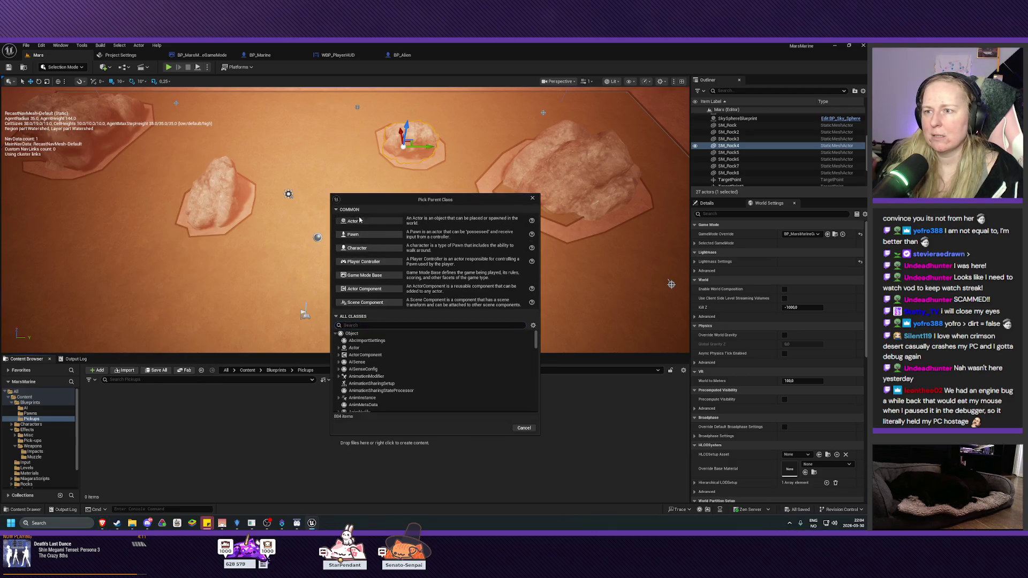
{"action": "left_click", "coordinate": [359, 217]}
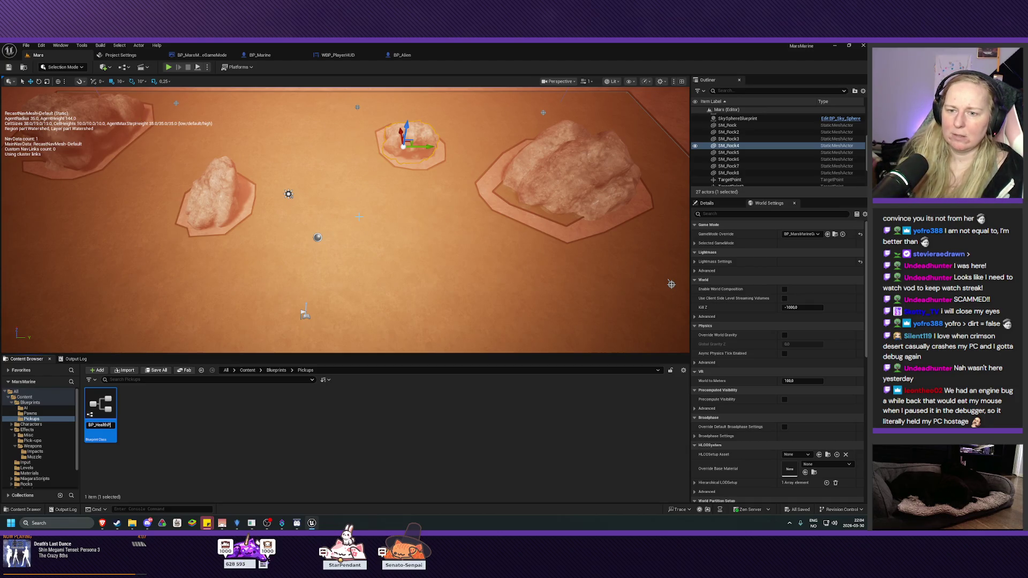
{"action": "key", "text": "Return"}
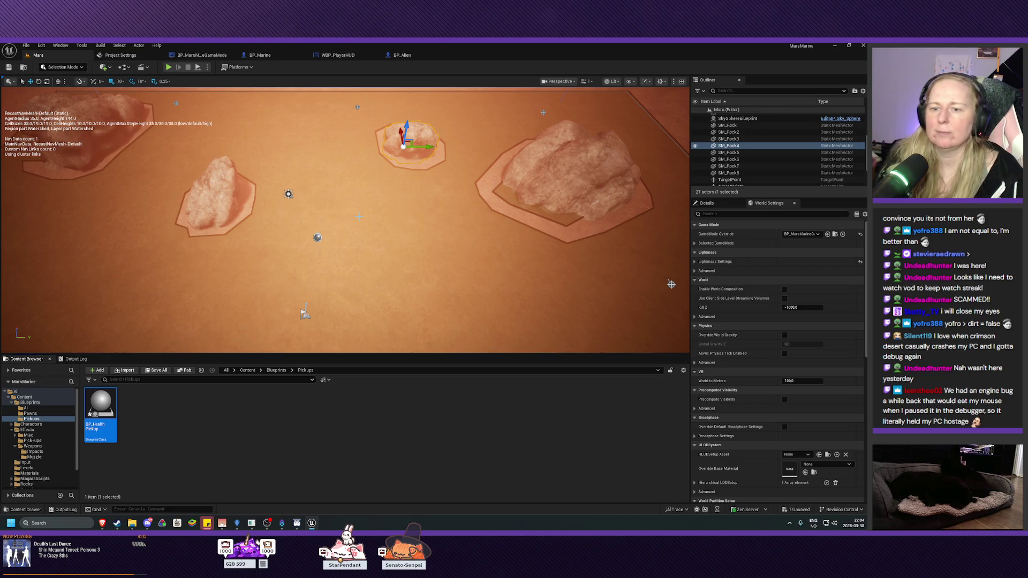
{"action": "double_click", "coordinate": [104, 410]}
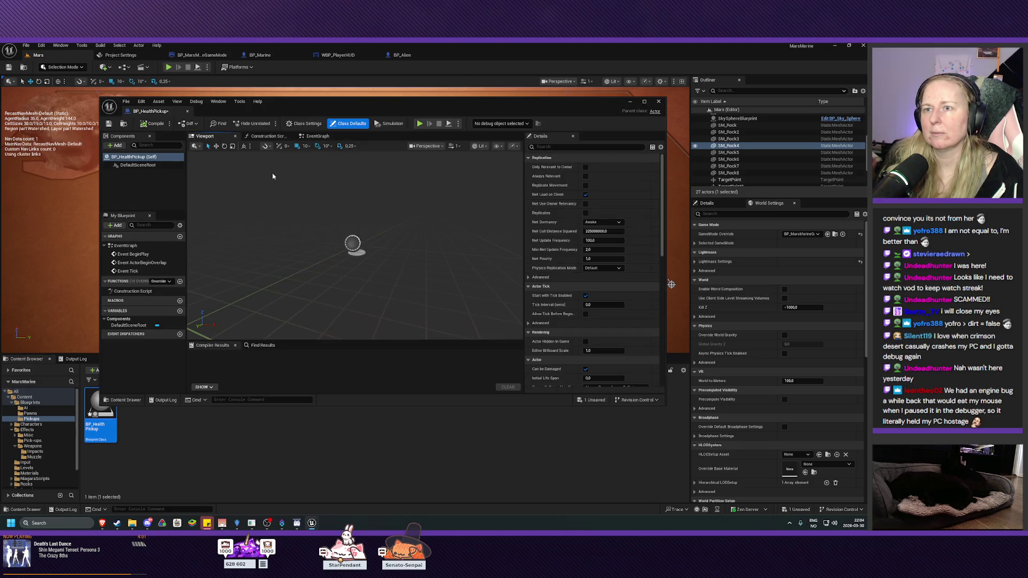
{"action": "mouse_move", "coordinate": [138, 112]}
{"action": "left_mouse_down"}
{"action": "mouse_move", "coordinate": [294, 55]}
{"action": "mouse_move", "coordinate": [456, 53]}
{"action": "left_mouse_up"}
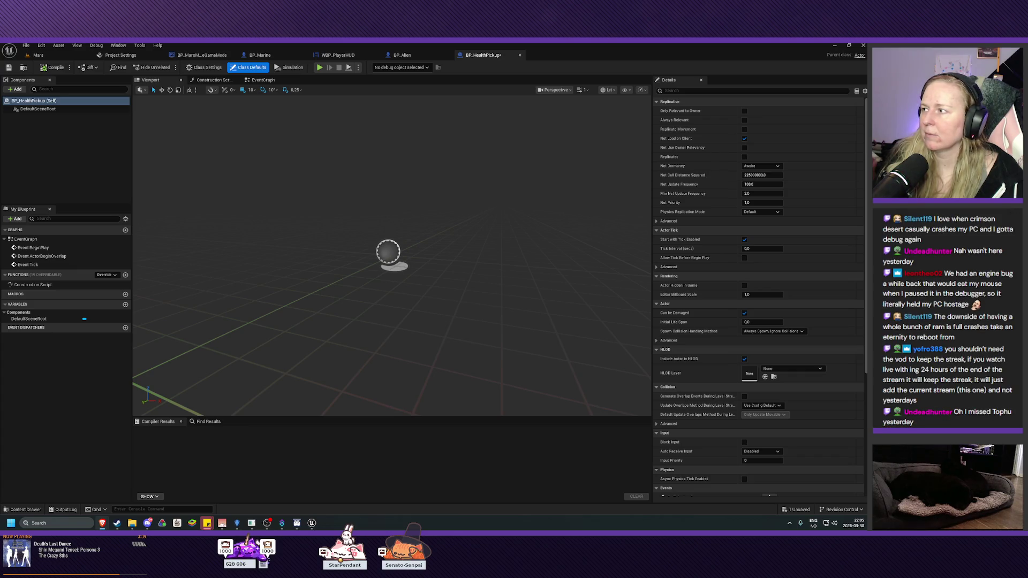
Step: Add a Niagara component named HealthParticle that uses the P_Health system
{"action": "left_click", "coordinate": [15, 90]}
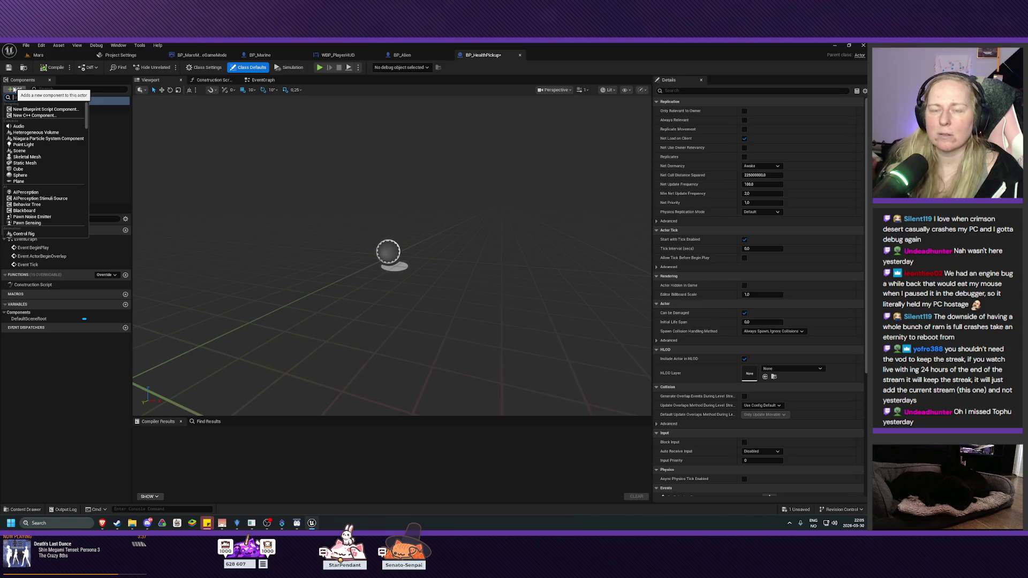
{"action": "left_click", "coordinate": [38, 103]}
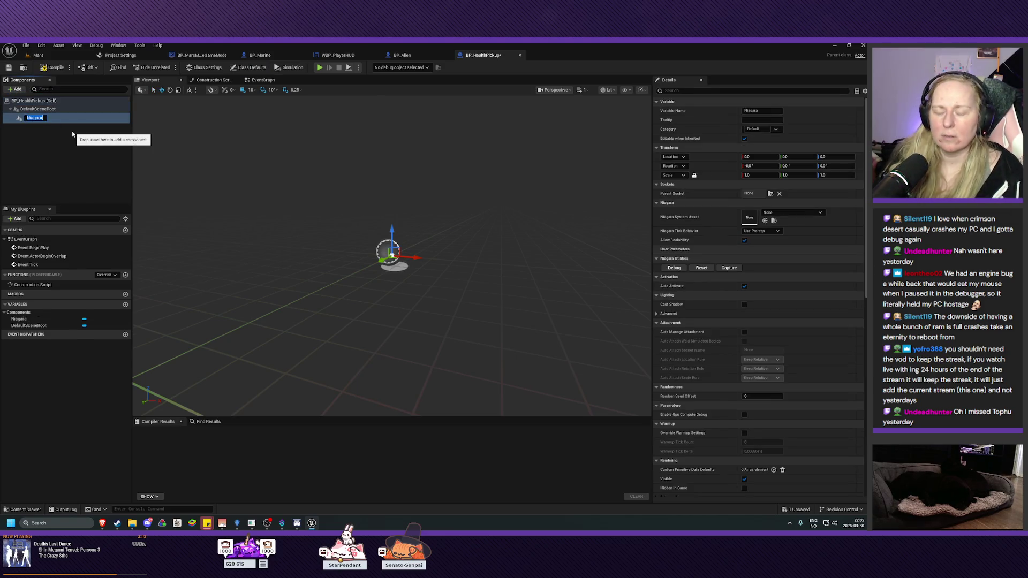
{"action": "type", "text": "ealthParticle"}
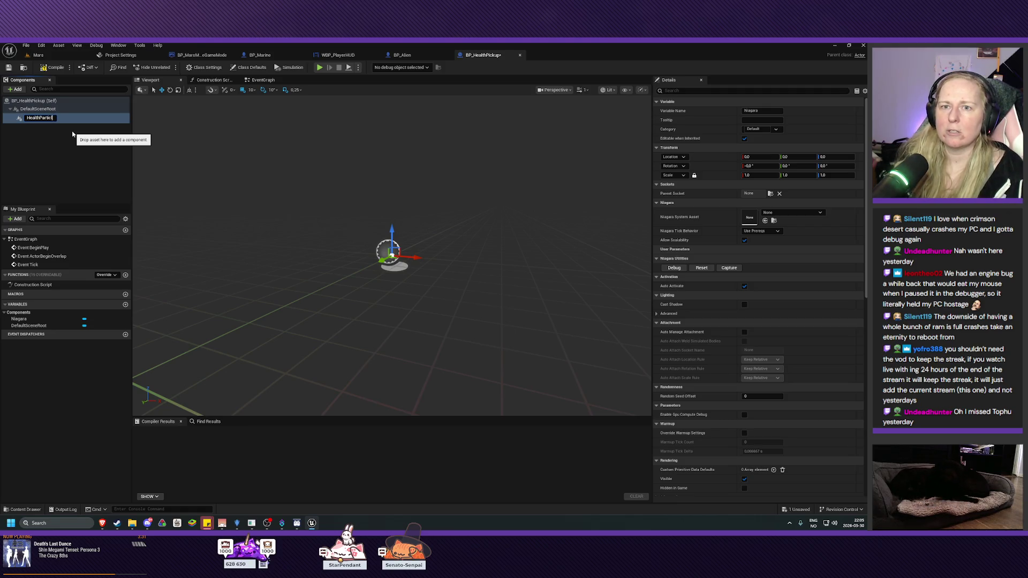
{"action": "key", "text": "Return"}
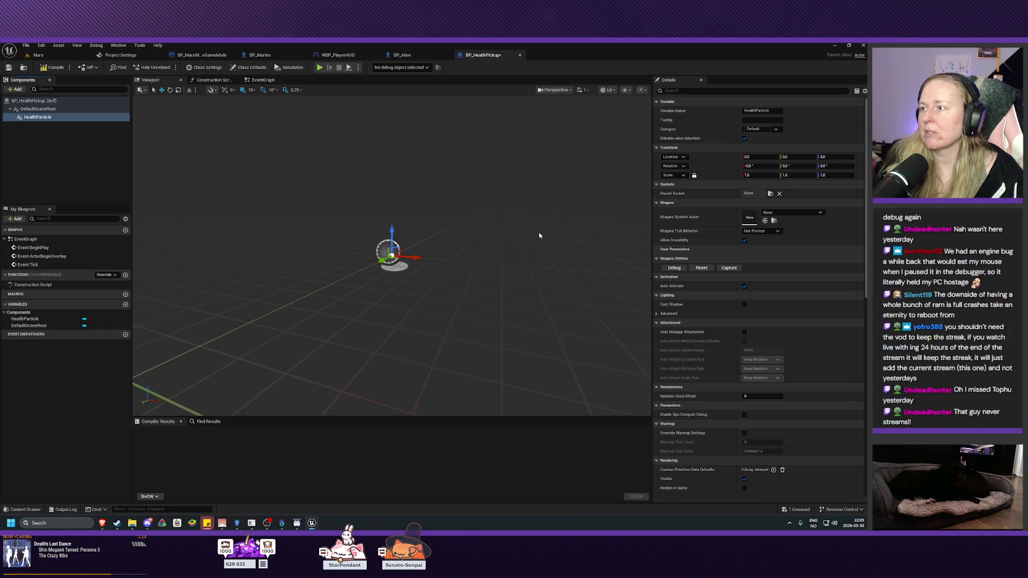
{"action": "left_click", "coordinate": [779, 211]}
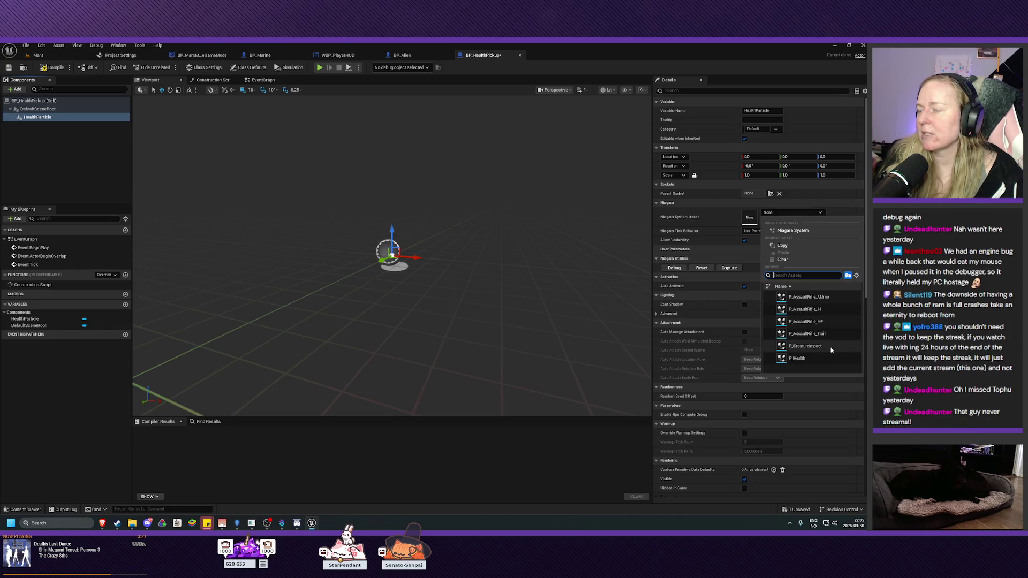
{"action": "left_click", "coordinate": [819, 358]}
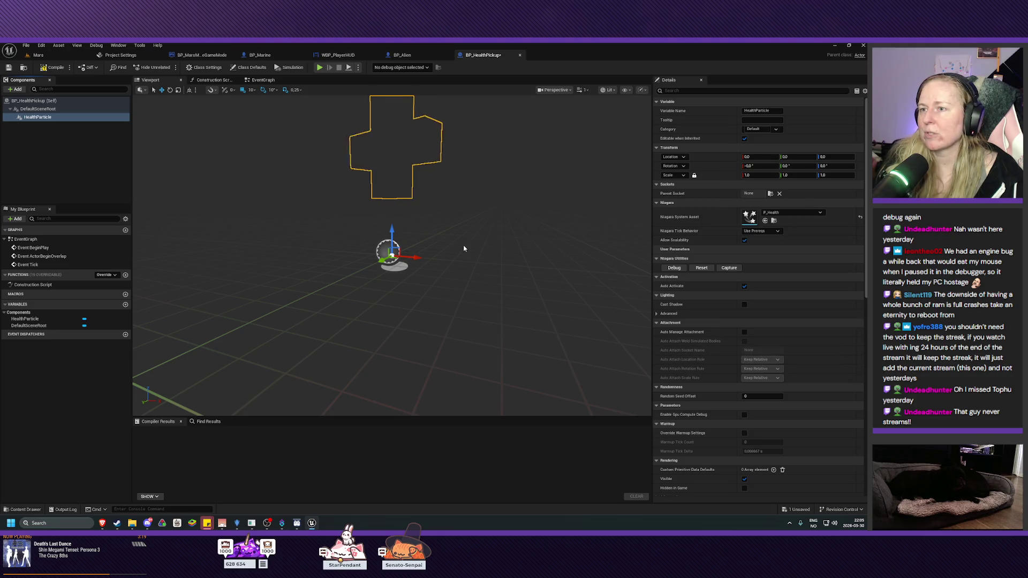
{"action": "left_click_drag", "start_coordinate": [464, 249], "coordinate": [463, 299]}
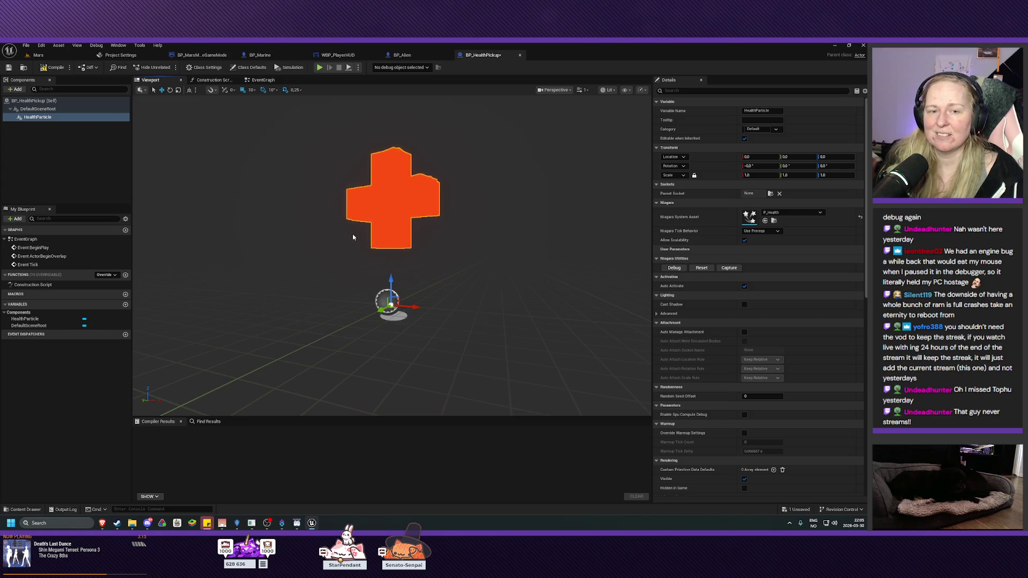
Step: Save and compile BP_HealthPickup, and make HealthParticle the root in place of DefaultSceneRoot
{"action": "left_click", "coordinate": [10, 70]}
{"action": "left_click_drag", "start_coordinate": [298, 223], "coordinate": [305, 267]}
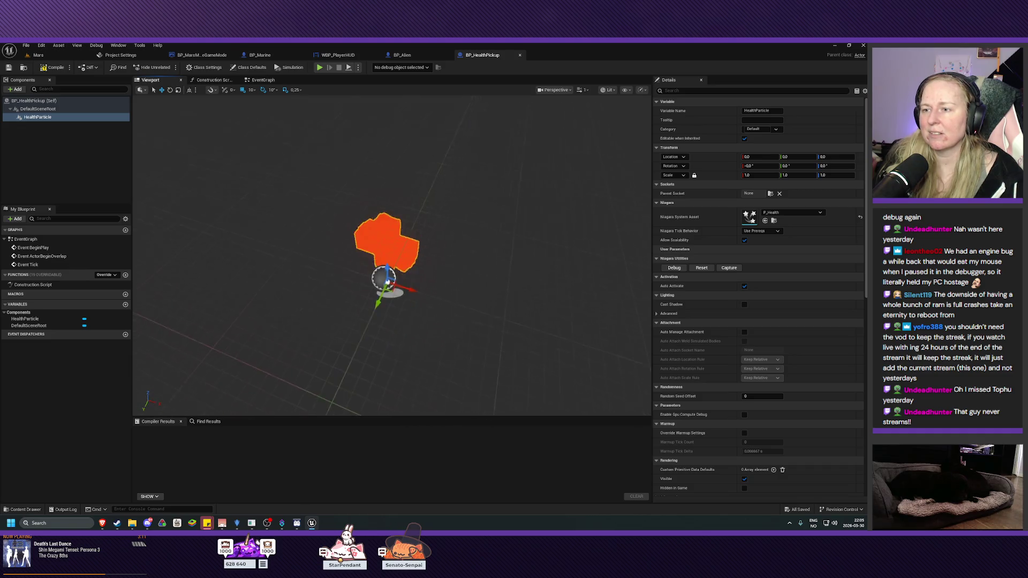
{"action": "left_click_drag", "start_coordinate": [477, 214], "coordinate": [477, 232]}
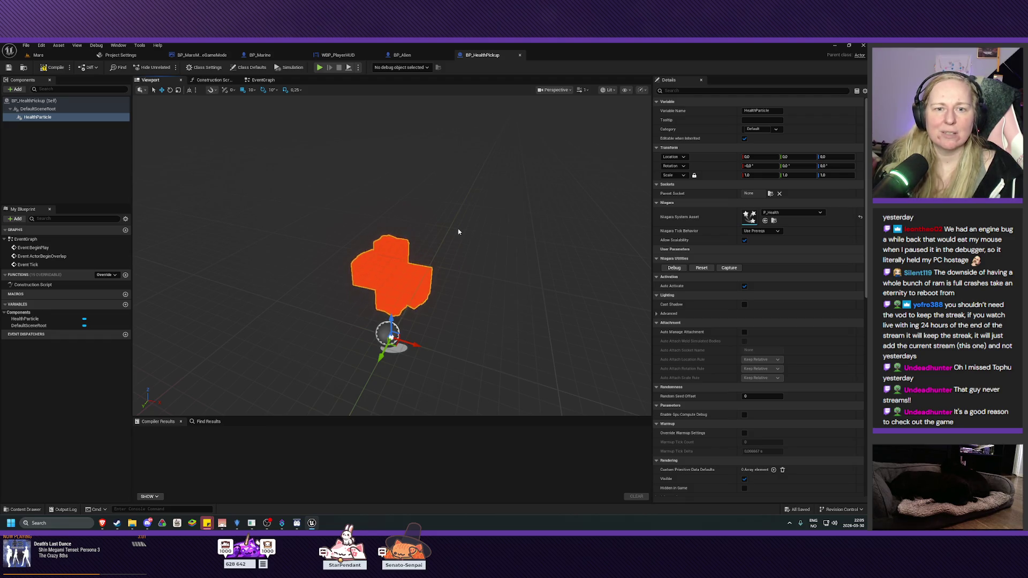
{"action": "mouse_move", "coordinate": [459, 232]}
{"action": "left_mouse_down"}
{"action": "mouse_move", "coordinate": [503, 236]}
{"action": "mouse_move", "coordinate": [487, 237]}
{"action": "mouse_move", "coordinate": [487, 227]}
{"action": "mouse_move", "coordinate": [490, 242]}
{"action": "mouse_move", "coordinate": [468, 236]}
{"action": "left_mouse_up"}
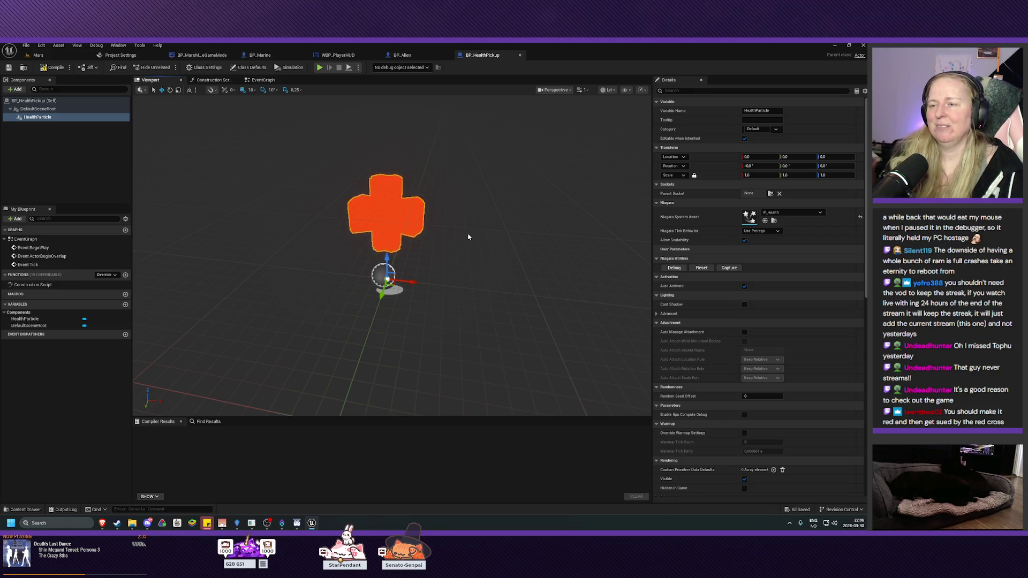
{"action": "left_click_drag", "start_coordinate": [468, 237], "coordinate": [437, 235]}
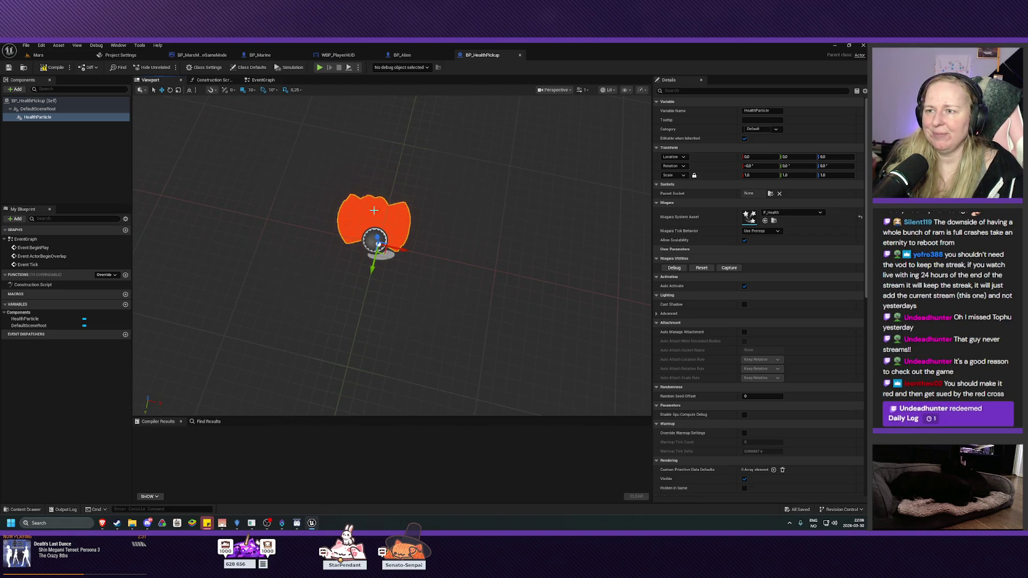
{"action": "mouse_move", "coordinate": [376, 212]}
{"action": "left_mouse_down"}
{"action": "mouse_move", "coordinate": [376, 182]}
{"action": "mouse_move", "coordinate": [376, 241]}
{"action": "mouse_move", "coordinate": [377, 227]}
{"action": "mouse_move", "coordinate": [409, 258]}
{"action": "left_mouse_up"}
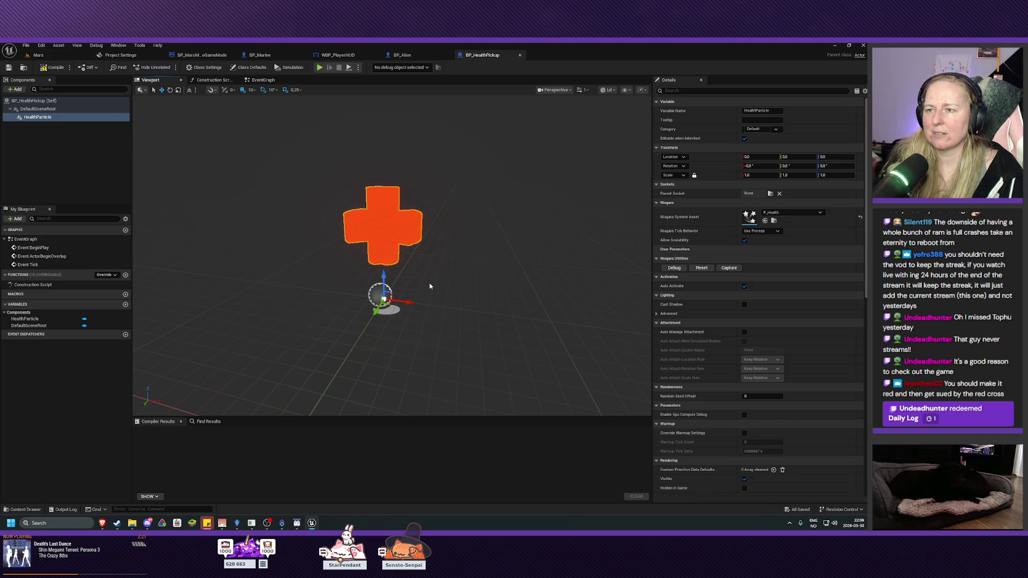
{"action": "left_click", "coordinate": [55, 68]}
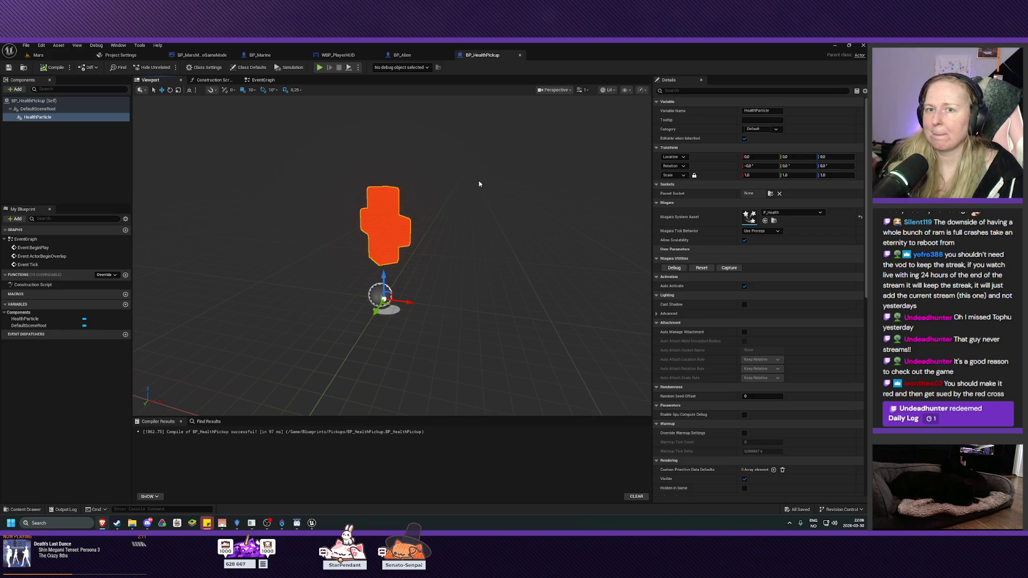
{"action": "left_click_drag", "start_coordinate": [35, 116], "coordinate": [40, 111]}
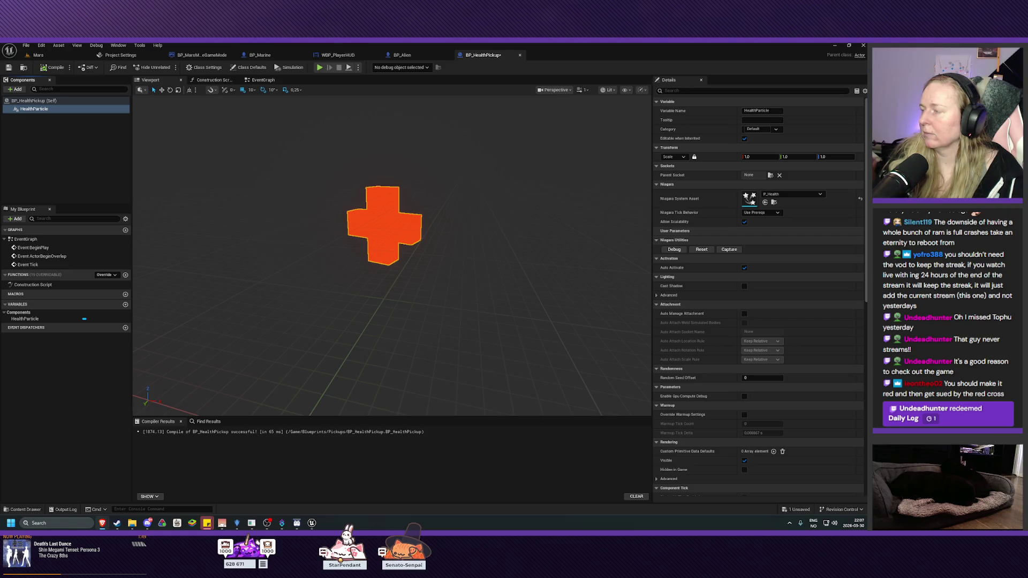
Step: Add a Sphere collision under HealthParticle, keeping the name Sphere, and raise it to Z 30
{"action": "left_click", "coordinate": [238, 523]}
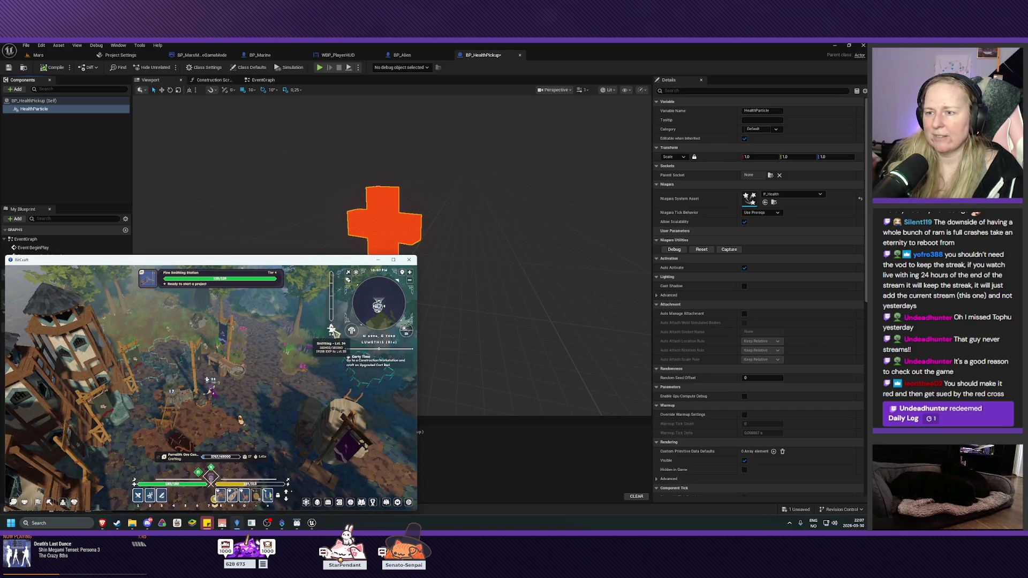
{"action": "left_click", "coordinate": [487, 490]}
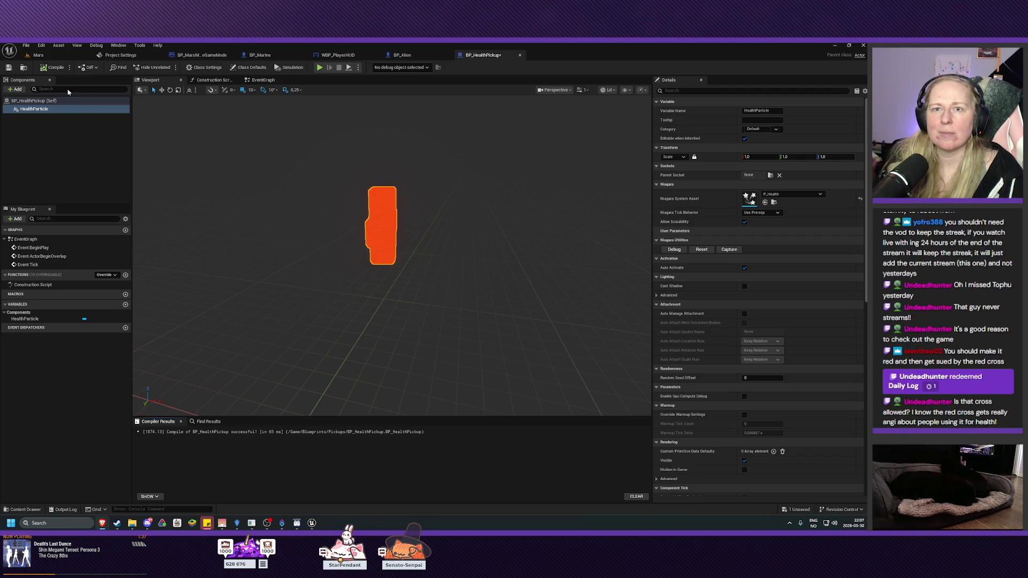
{"action": "left_click", "coordinate": [13, 89]}
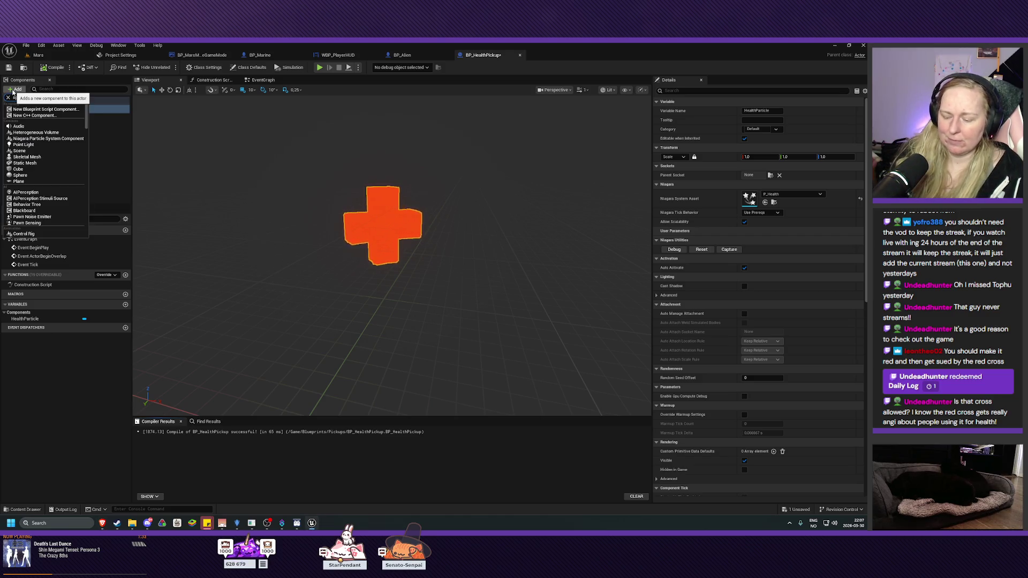
{"action": "type", "text": "sphere"}
{"action": "key", "text": "Return"}
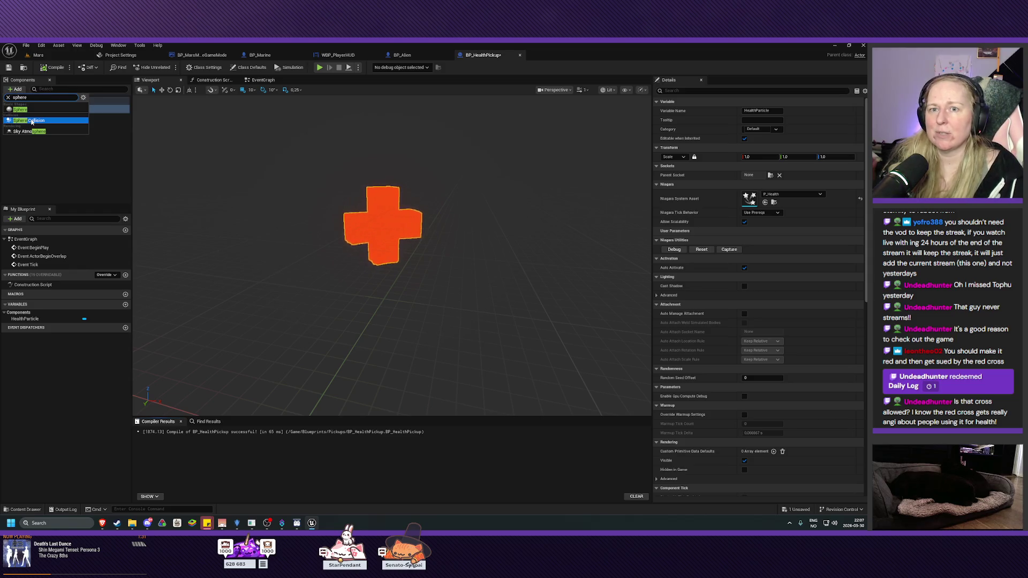
{"action": "key", "text": "Return"}
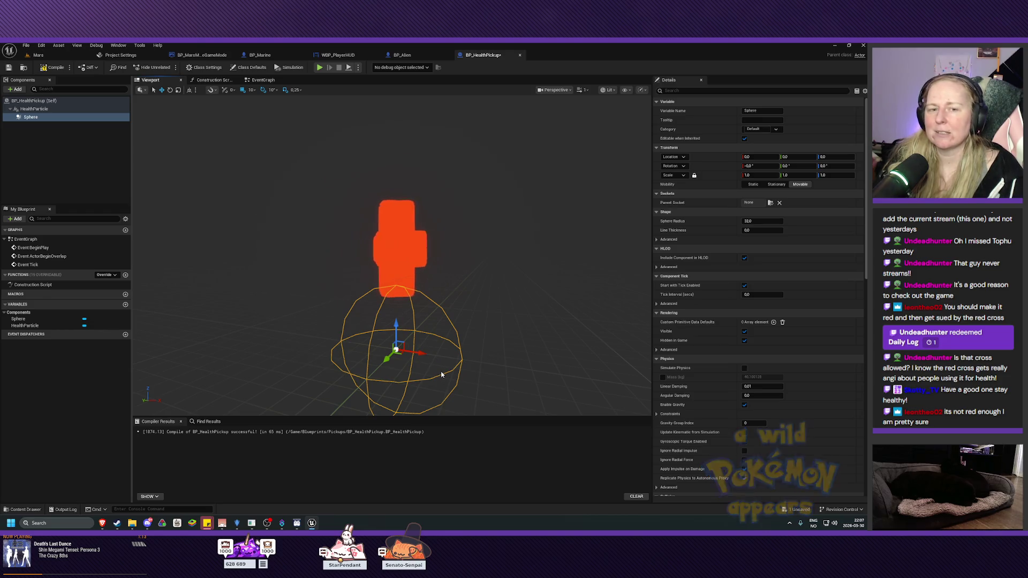
{"action": "left_click_drag", "start_coordinate": [395, 324], "coordinate": [397, 263]}
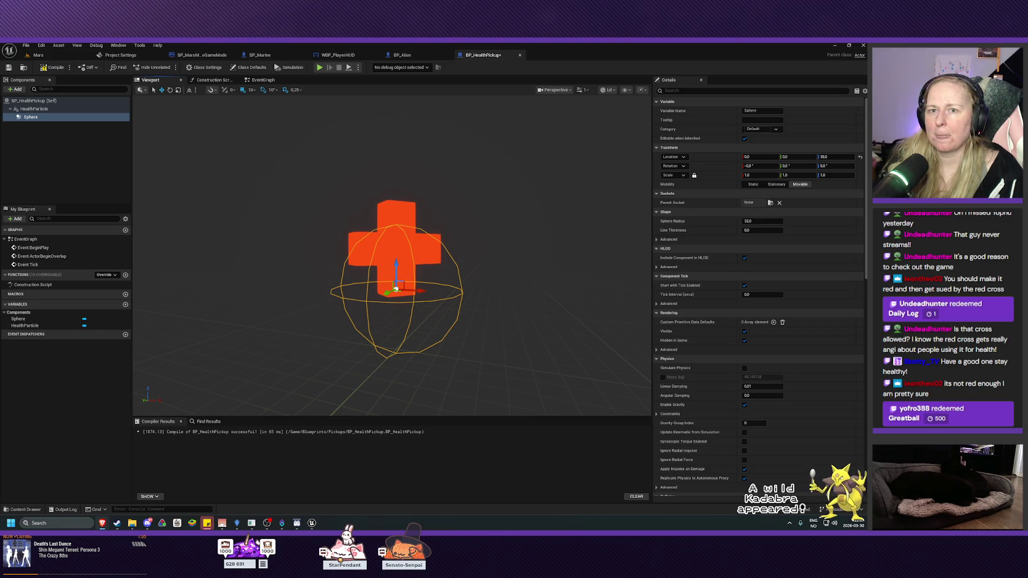
Step: Rename BP_HealthPickup's Sphere component to 'Collision Component'
{"action": "left_click", "coordinate": [39, 117]}
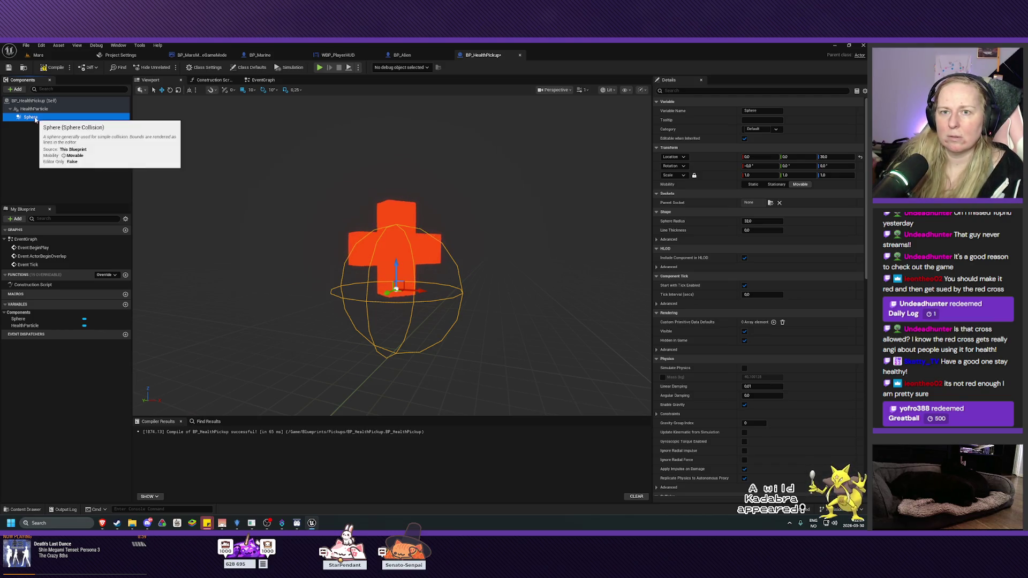
{"action": "left_click", "coordinate": [35, 117]}
{"action": "type", "text": "Collision Co"}
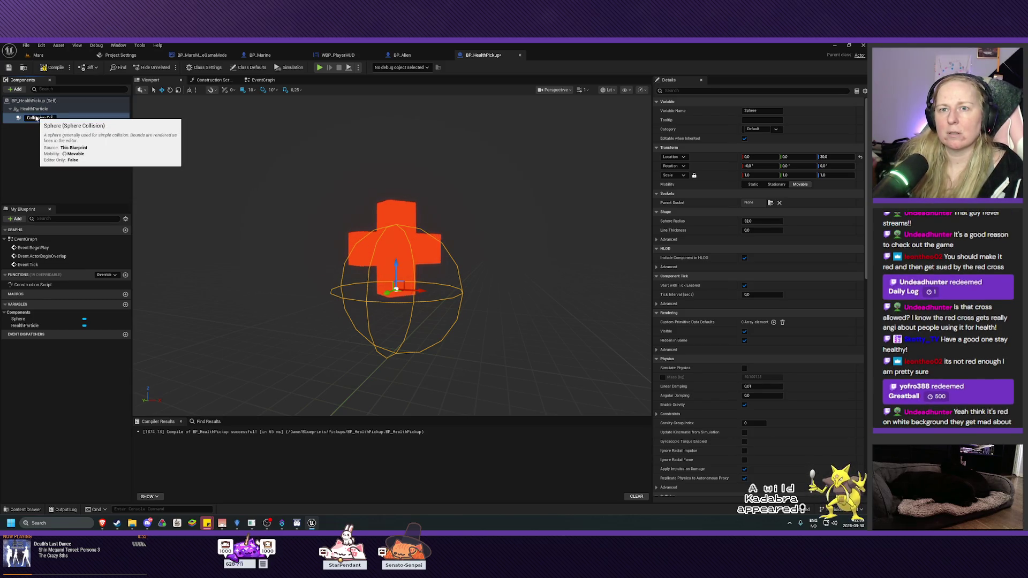
{"action": "type", "text": "mponent"}
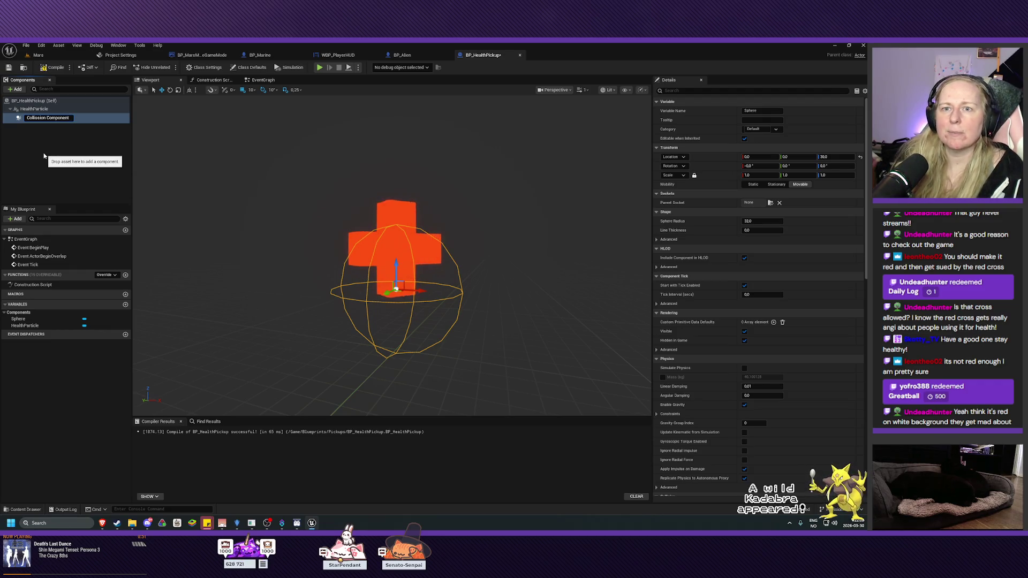
{"action": "key", "text": "Return"}
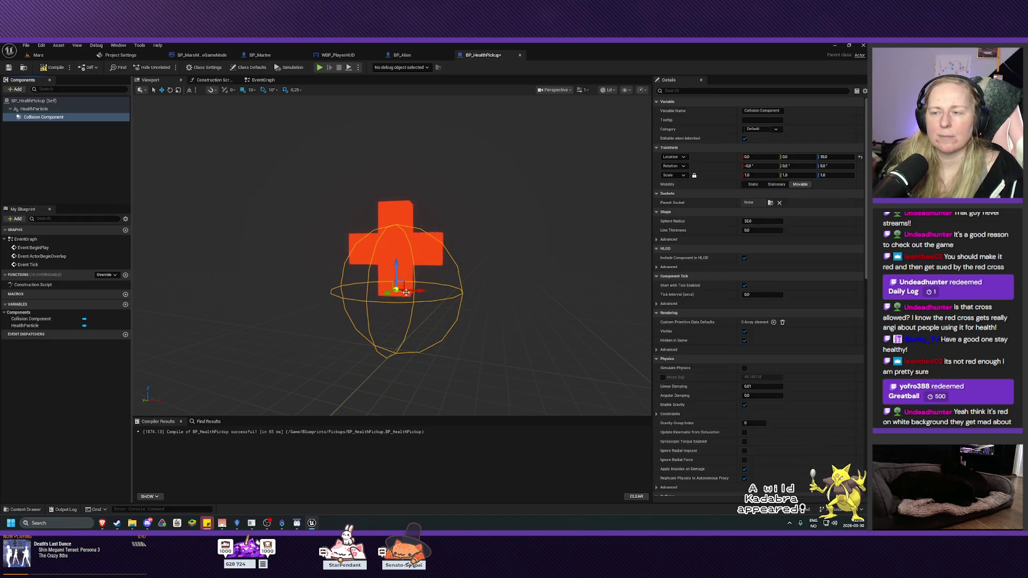
Step: Raise the collision sphere to Z 50, check it in the orthographic Left view, and compile
{"action": "mouse_move", "coordinate": [397, 274]}
{"action": "left_mouse_down"}
{"action": "mouse_move", "coordinate": [396, 230]}
{"action": "mouse_move", "coordinate": [428, 289]}
{"action": "mouse_move", "coordinate": [390, 278]}
{"action": "mouse_move", "coordinate": [417, 289]}
{"action": "left_mouse_up"}
{"action": "scroll", "coordinate": [396, 230], "scroll_direction": "up", "scroll_amount": 5}
{"action": "scroll", "coordinate": [396, 230], "scroll_direction": "down", "scroll_amount": 5}
{"action": "mouse_move", "coordinate": [364, 245]}
{"action": "left_mouse_down"}
{"action": "mouse_move", "coordinate": [385, 256]}
{"action": "mouse_move", "coordinate": [530, 259]}
{"action": "left_mouse_up"}
{"action": "left_click", "coordinate": [559, 91]}
{"action": "left_click", "coordinate": [562, 147]}
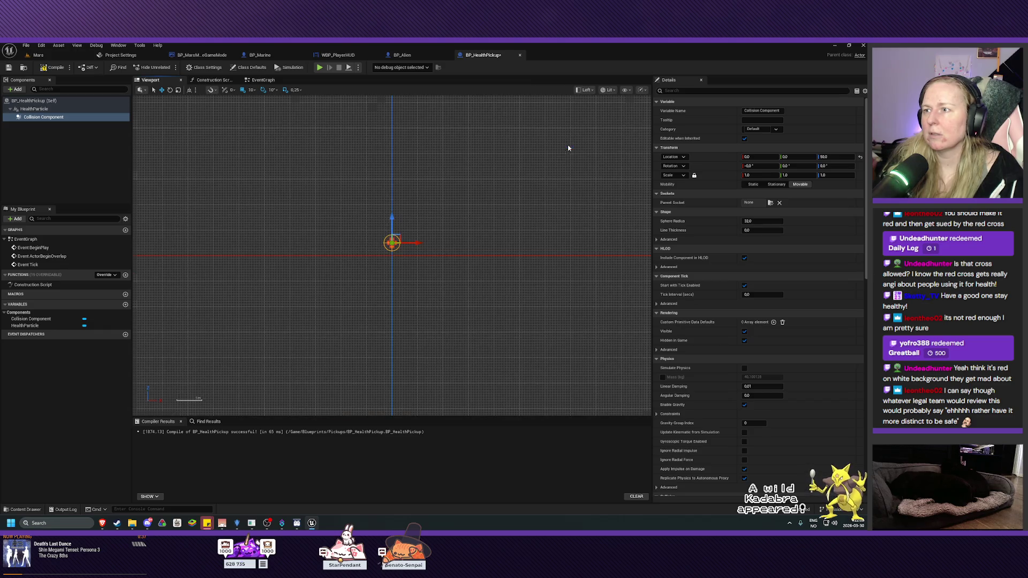
{"action": "scroll", "coordinate": [375, 252], "scroll_direction": "up", "scroll_amount": 4}
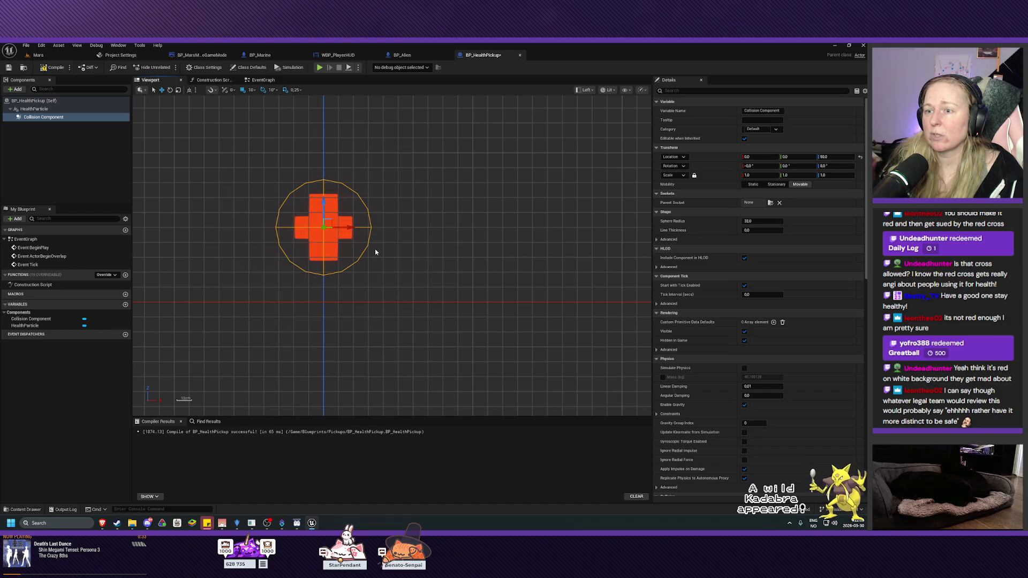
{"action": "left_click", "coordinate": [56, 68]}
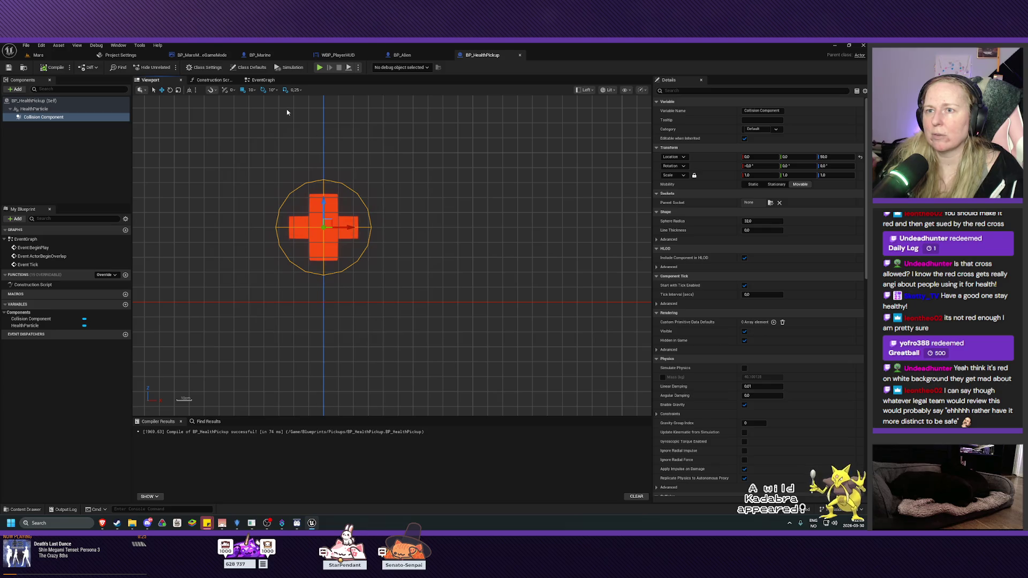
Step: Switch the preview to Perspective, frame the orange cross, and compile and save with F7
{"action": "left_click", "coordinate": [585, 90]}
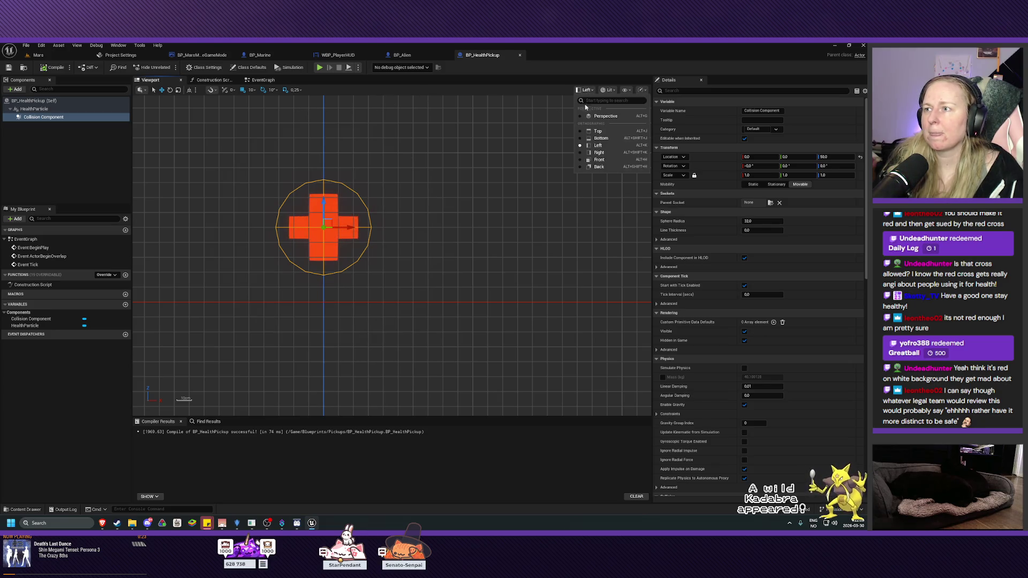
{"action": "left_click", "coordinate": [594, 116]}
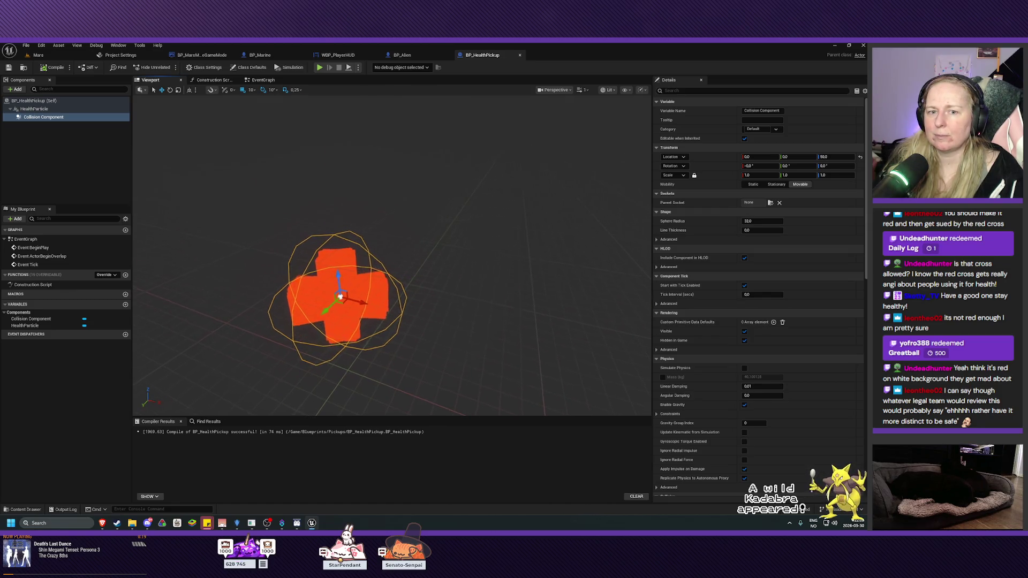
{"action": "mouse_move", "coordinate": [458, 257]}
{"action": "left_mouse_down"}
{"action": "mouse_move", "coordinate": [439, 251]}
{"action": "mouse_move", "coordinate": [458, 257]}
{"action": "left_mouse_up"}
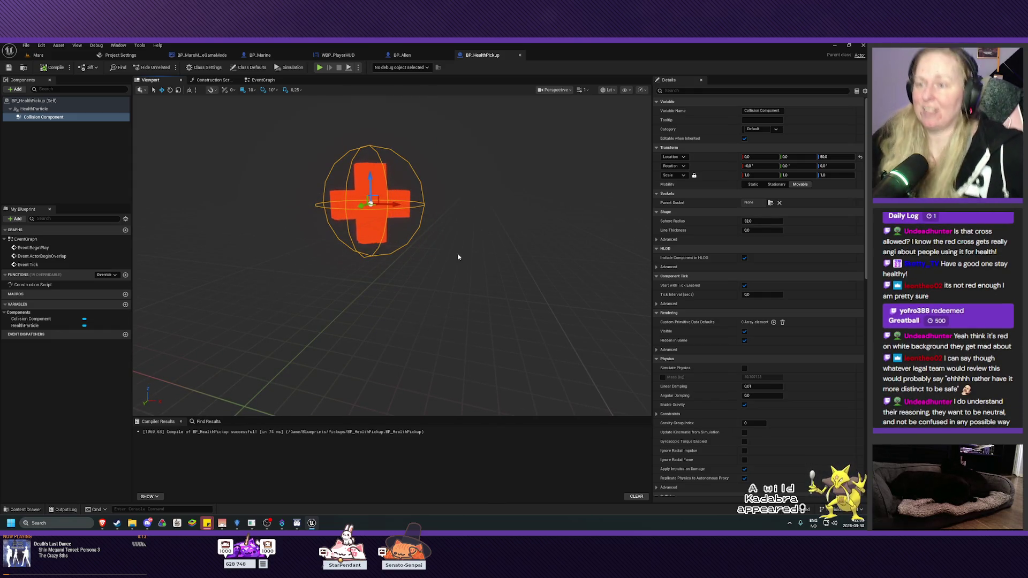
{"action": "mouse_move", "coordinate": [458, 257]}
{"action": "left_mouse_down"}
{"action": "mouse_move", "coordinate": [458, 209]}
{"action": "mouse_move", "coordinate": [462, 260]}
{"action": "left_mouse_up"}
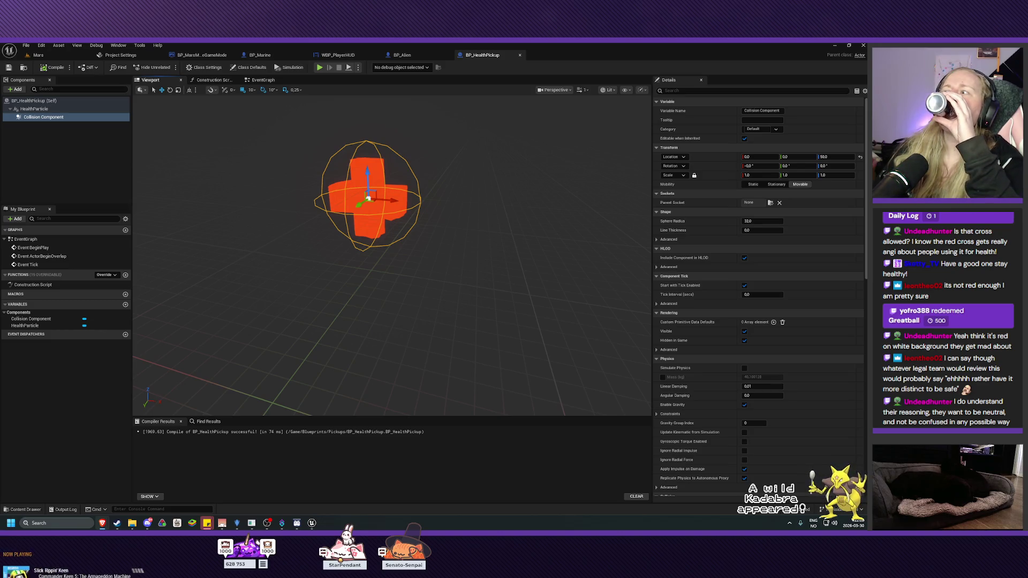
{"action": "key", "text": "F7"}
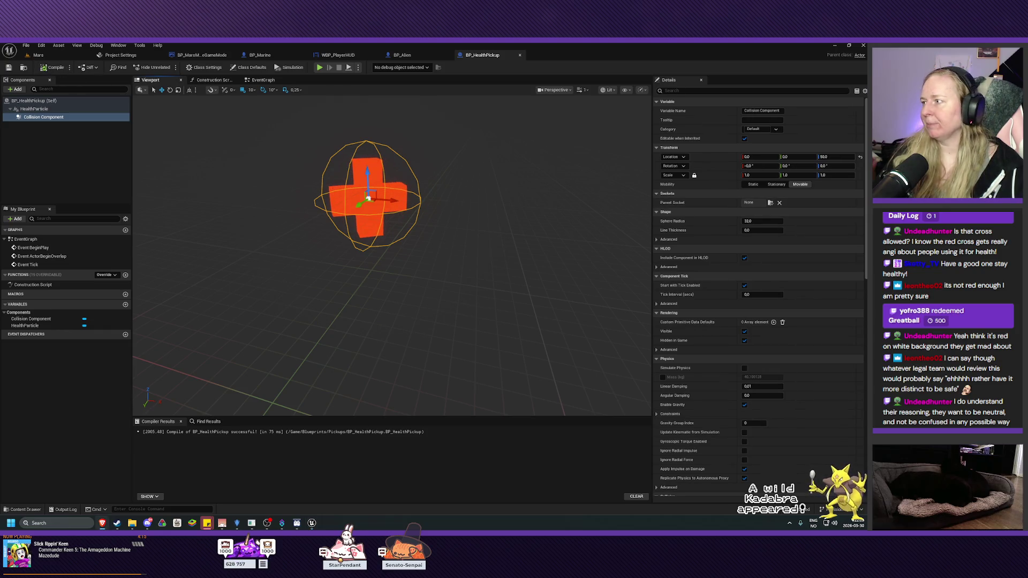
Step: Look over the pickup's EventGraph and its disabled default event nodes, then return to the Mars level
{"action": "left_click", "coordinate": [263, 81]}
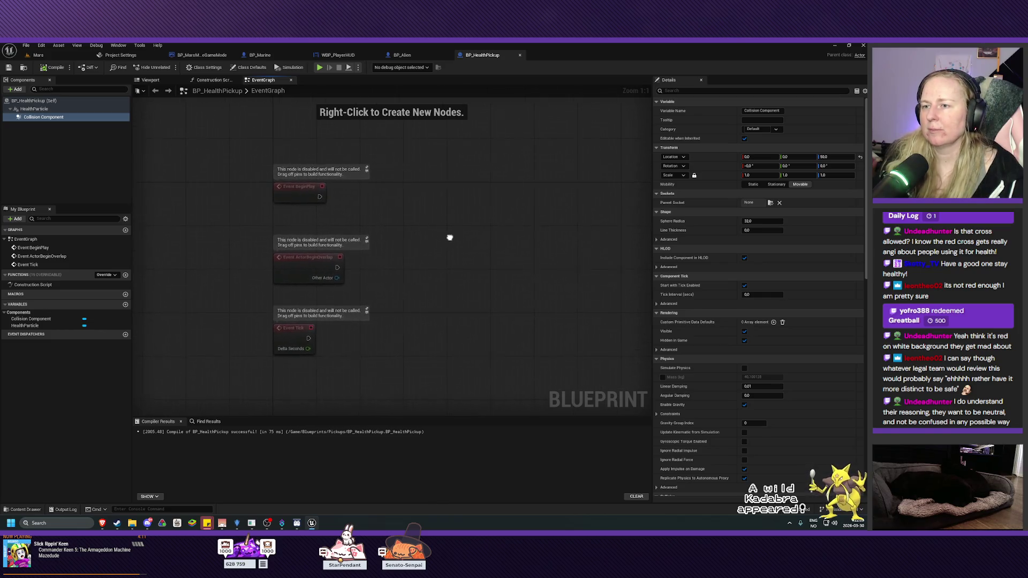
{"action": "left_click_drag", "start_coordinate": [451, 237], "coordinate": [448, 238]}
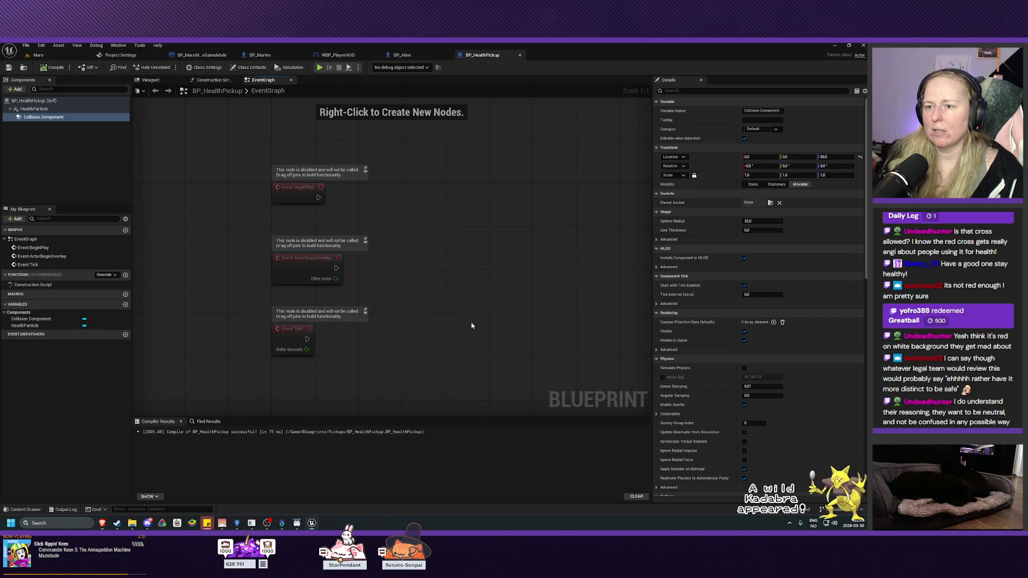
{"action": "left_click_drag", "start_coordinate": [471, 324], "coordinate": [458, 343]}
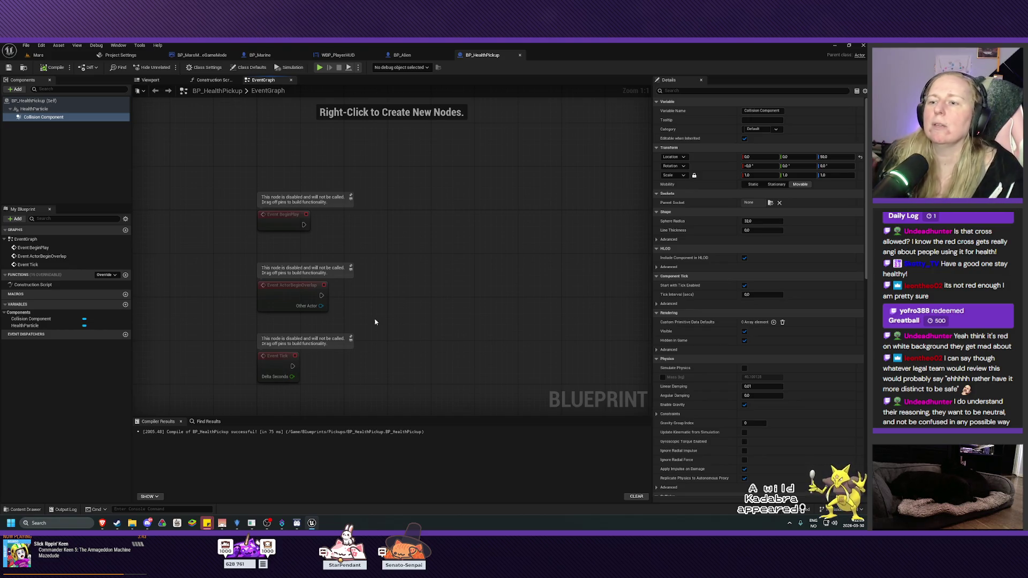
{"action": "mouse_move", "coordinate": [279, 295]}
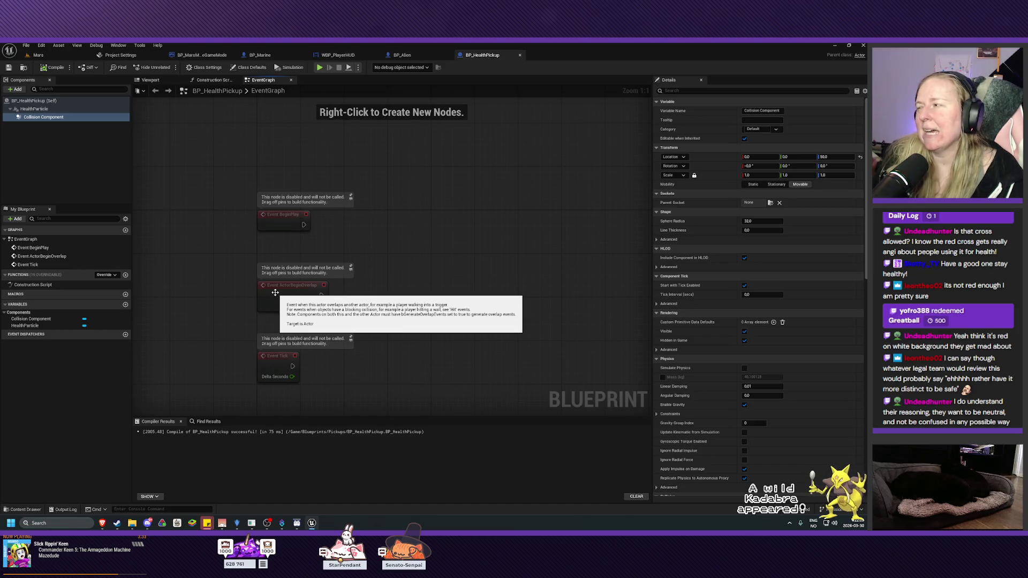
{"action": "left_click", "coordinate": [42, 56]}
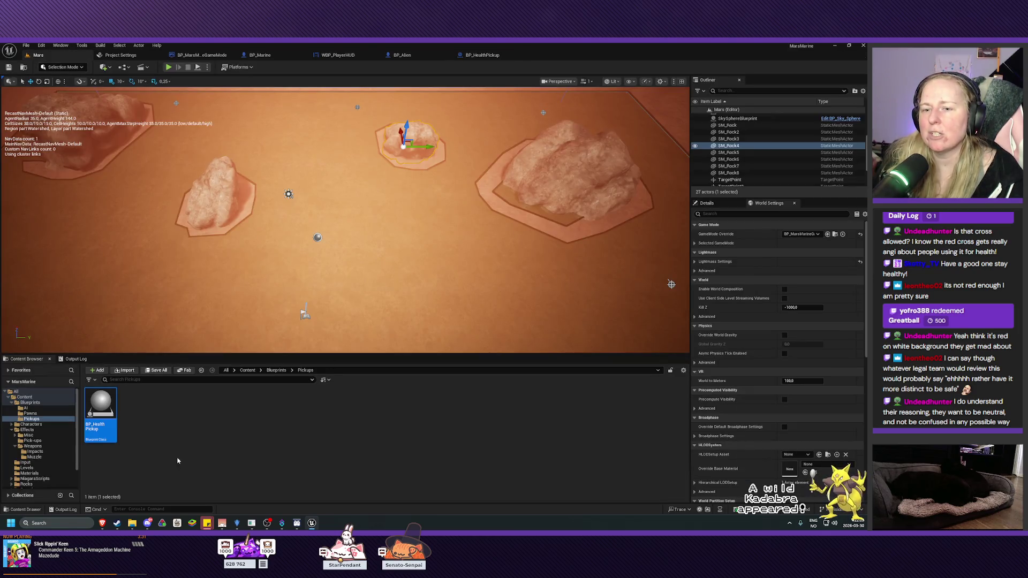
Step: Check BP_Alien and BP_Marine's IsHealthFull function, then select (Self) in BP_HealthPickup's components
{"action": "left_click", "coordinate": [402, 55]}
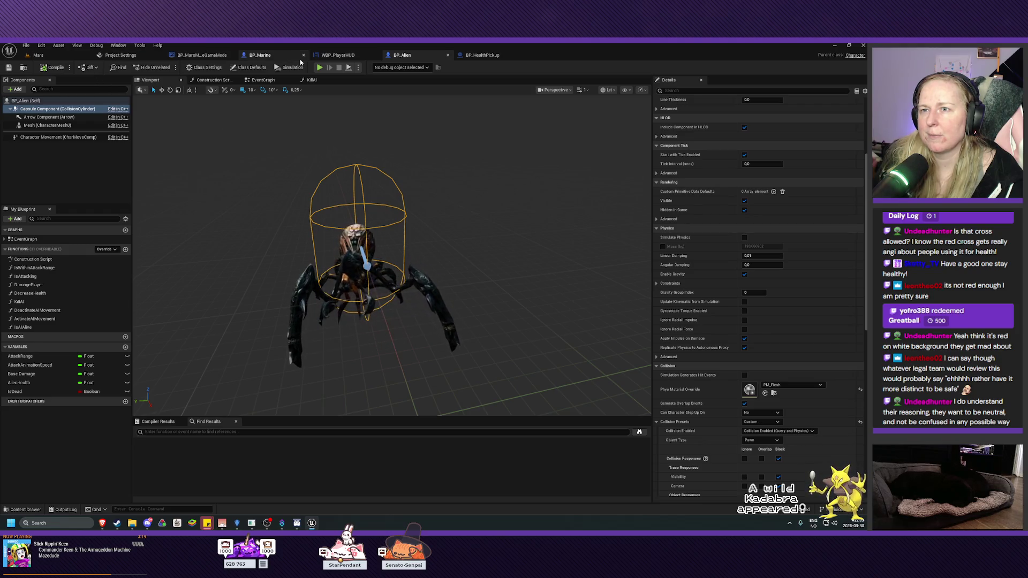
{"action": "left_click", "coordinate": [260, 55]}
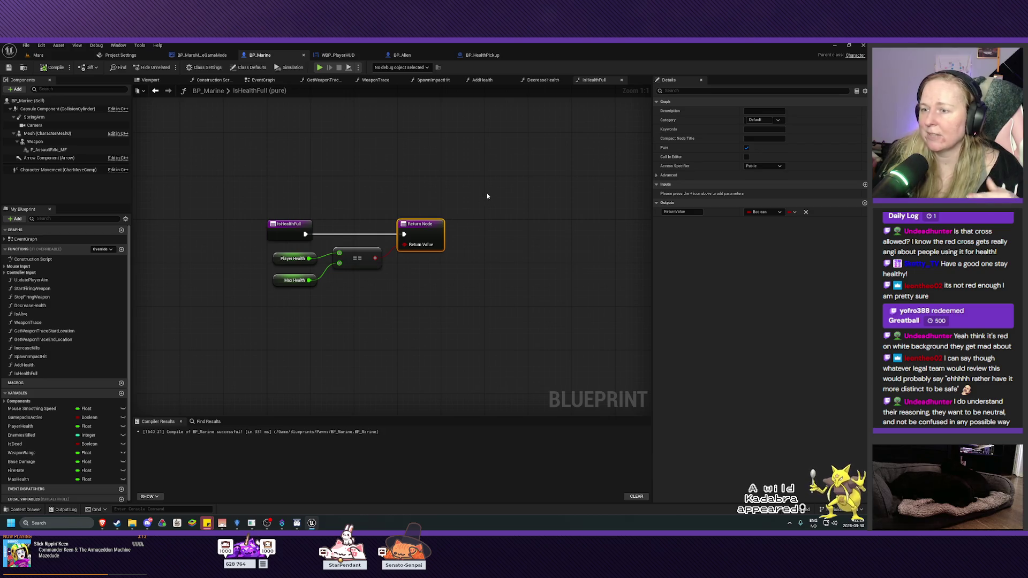
{"action": "left_click", "coordinate": [401, 54]}
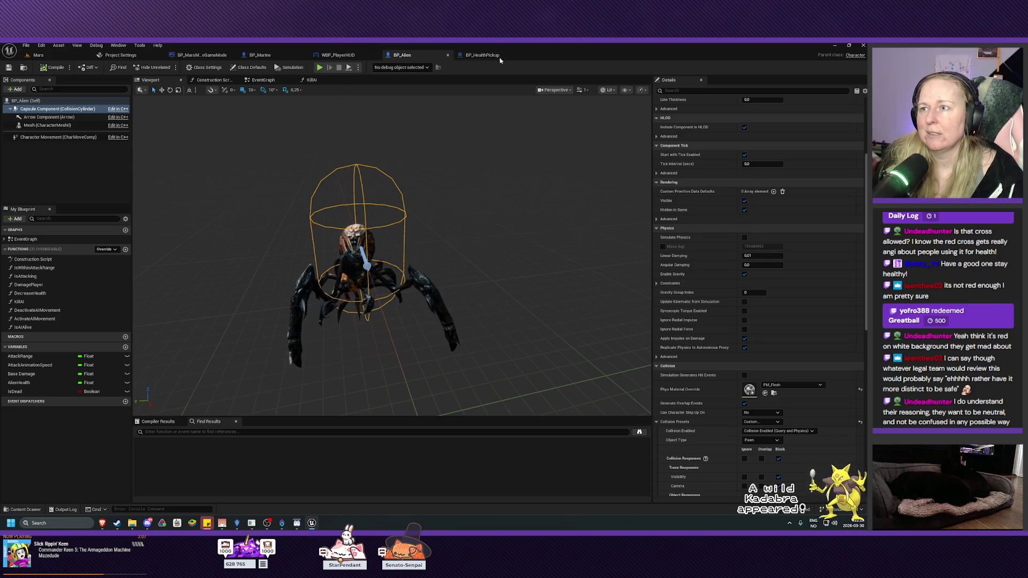
{"action": "left_click", "coordinate": [481, 56]}
{"action": "left_click_drag", "start_coordinate": [451, 269], "coordinate": [431, 232]}
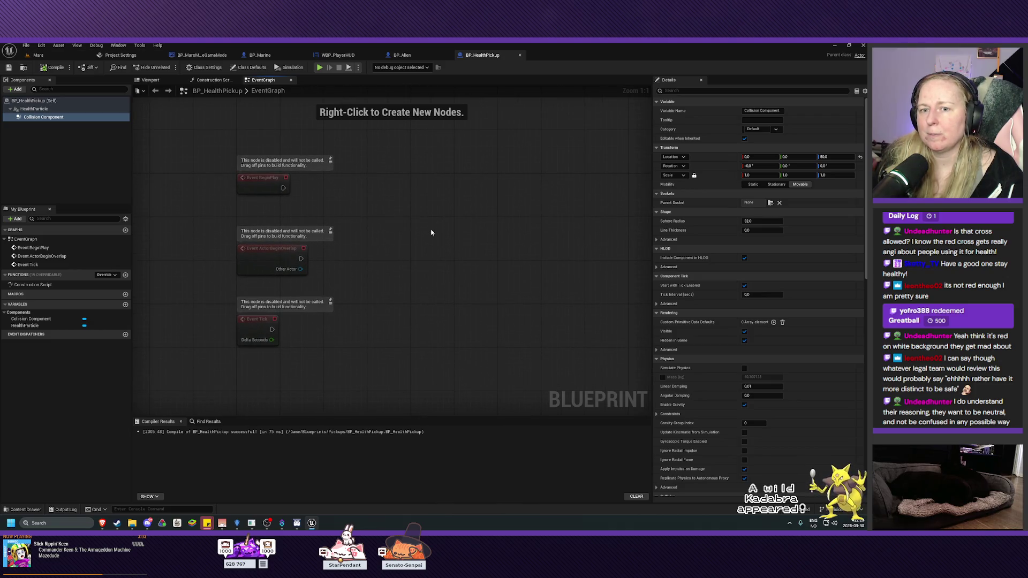
{"action": "left_click", "coordinate": [54, 101]}
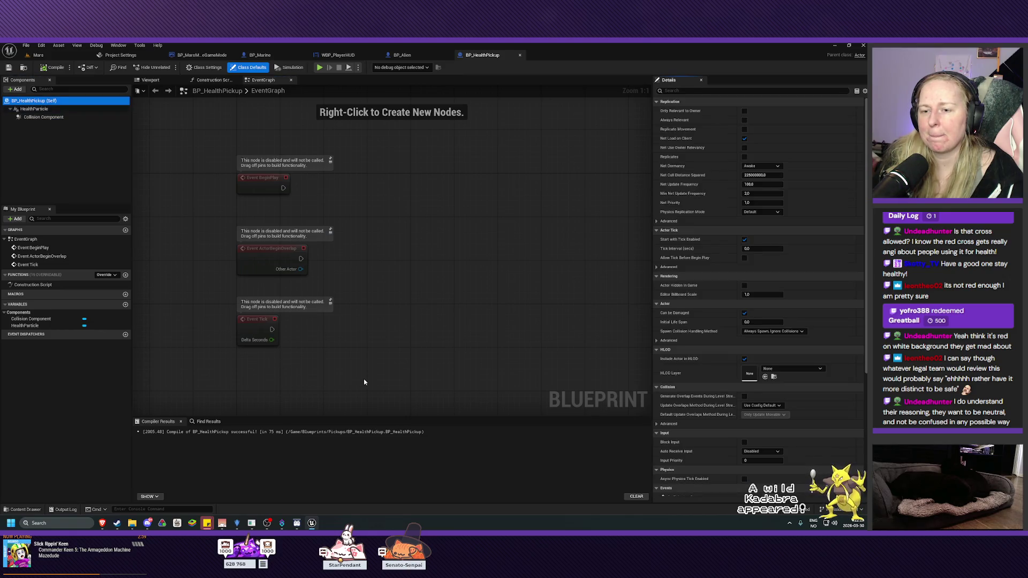
{"action": "left_click_drag", "start_coordinate": [364, 383], "coordinate": [358, 355]}
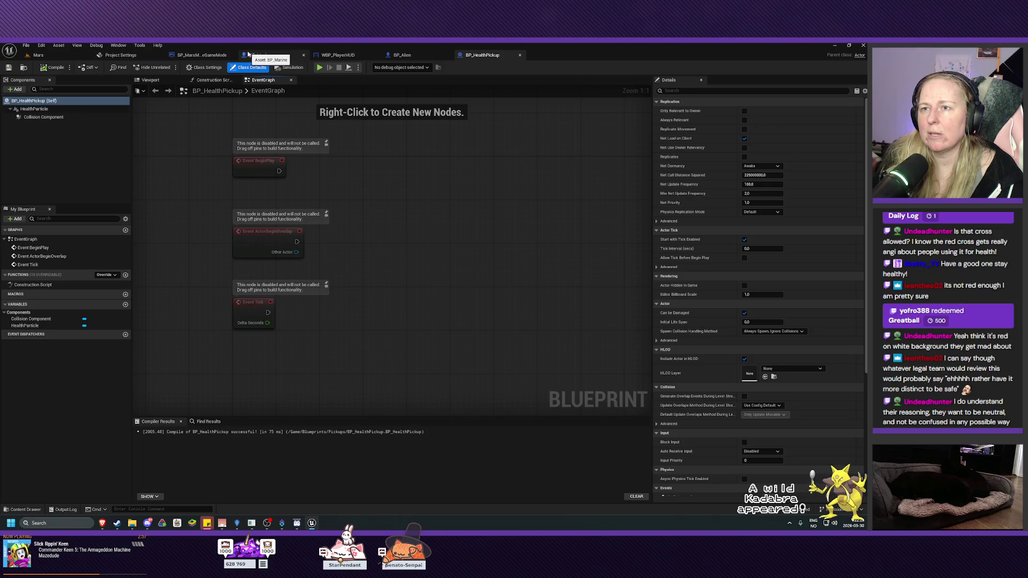
Step: Review BP_Marine's BeginPlay nodes and BP_Alien's Tick and AnyDamage events, then return to BP_HealthPickup
{"action": "left_click", "coordinate": [260, 55]}
{"action": "left_click", "coordinate": [263, 80]}
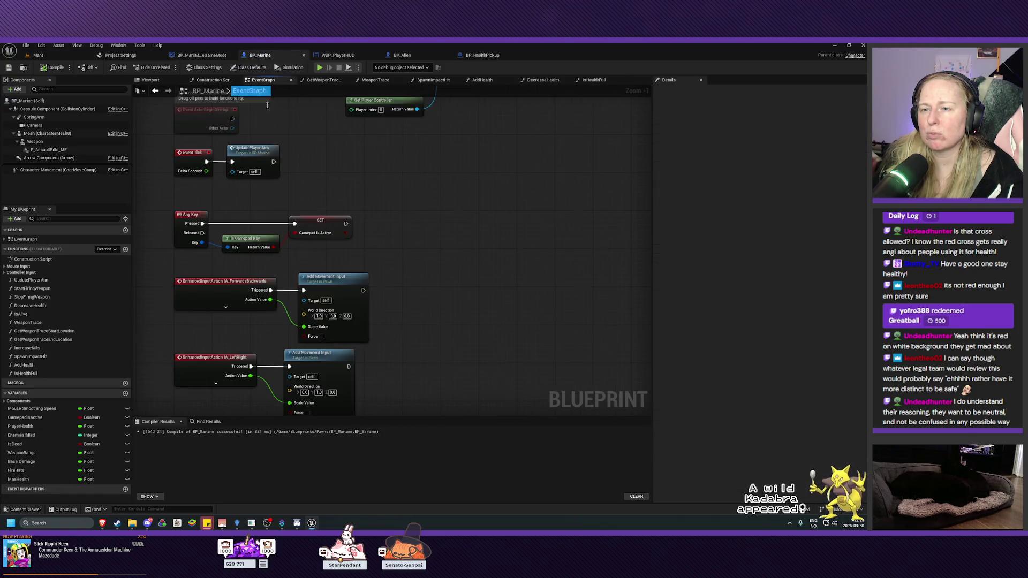
{"action": "mouse_move", "coordinate": [469, 271]}
{"action": "left_mouse_down"}
{"action": "mouse_move", "coordinate": [468, 395]}
{"action": "mouse_move", "coordinate": [468, 207]}
{"action": "mouse_move", "coordinate": [477, 286]}
{"action": "mouse_move", "coordinate": [481, 103]}
{"action": "mouse_move", "coordinate": [502, 139]}
{"action": "mouse_move", "coordinate": [473, 241]}
{"action": "mouse_move", "coordinate": [484, 379]}
{"action": "left_mouse_up"}
{"action": "left_click", "coordinate": [401, 55]}
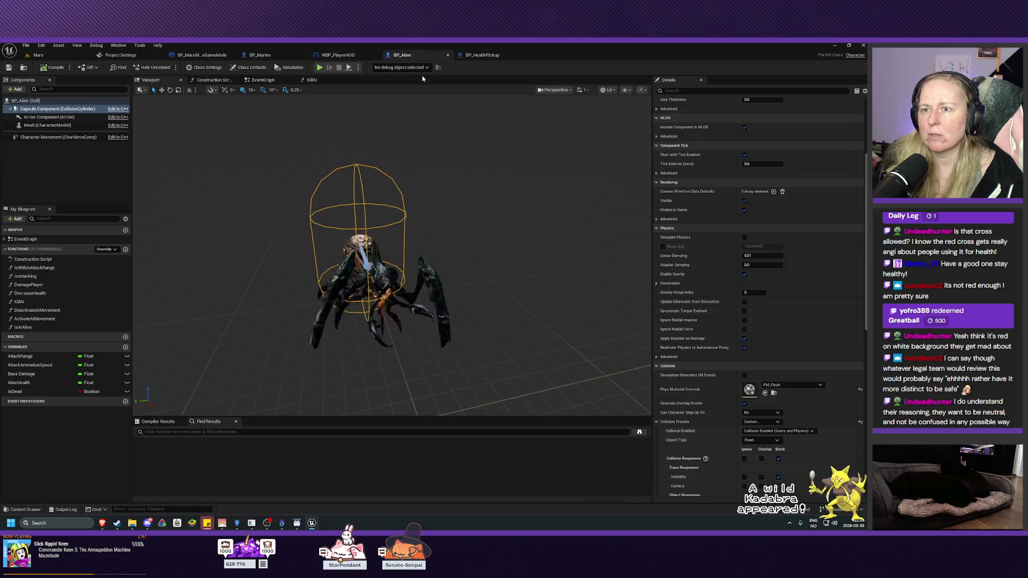
{"action": "left_click", "coordinate": [263, 80]}
{"action": "mouse_move", "coordinate": [264, 304]}
{"action": "left_mouse_down"}
{"action": "mouse_move", "coordinate": [529, 302]}
{"action": "mouse_move", "coordinate": [498, 268]}
{"action": "mouse_move", "coordinate": [408, 356]}
{"action": "mouse_move", "coordinate": [417, 403]}
{"action": "mouse_move", "coordinate": [435, 221]}
{"action": "mouse_move", "coordinate": [484, 232]}
{"action": "mouse_move", "coordinate": [477, 107]}
{"action": "mouse_move", "coordinate": [473, 284]}
{"action": "left_mouse_up"}
{"action": "left_click", "coordinate": [483, 57]}
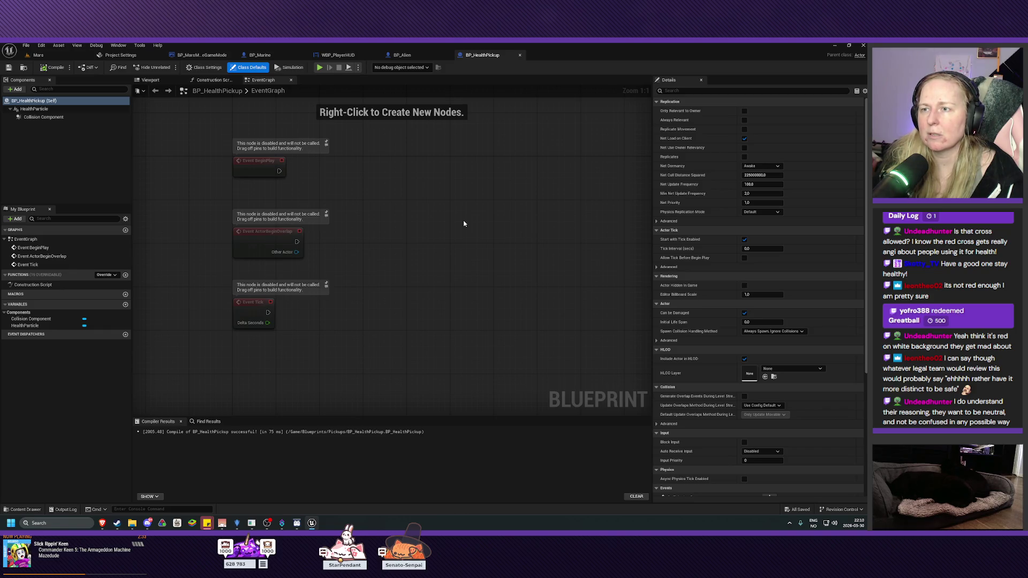
{"action": "right_click", "coordinate": [313, 359]}
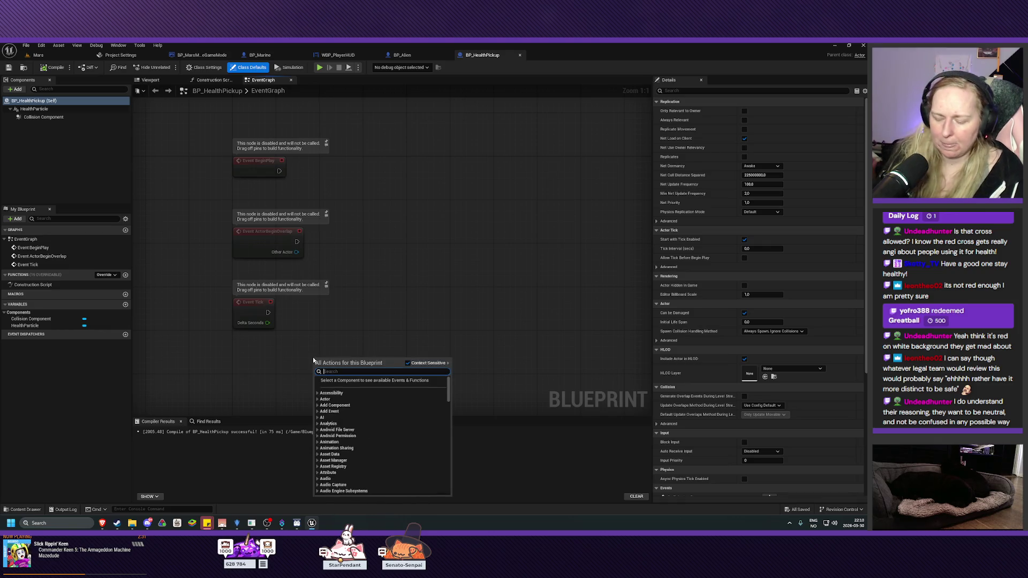
{"action": "type", "text": "overlap"}
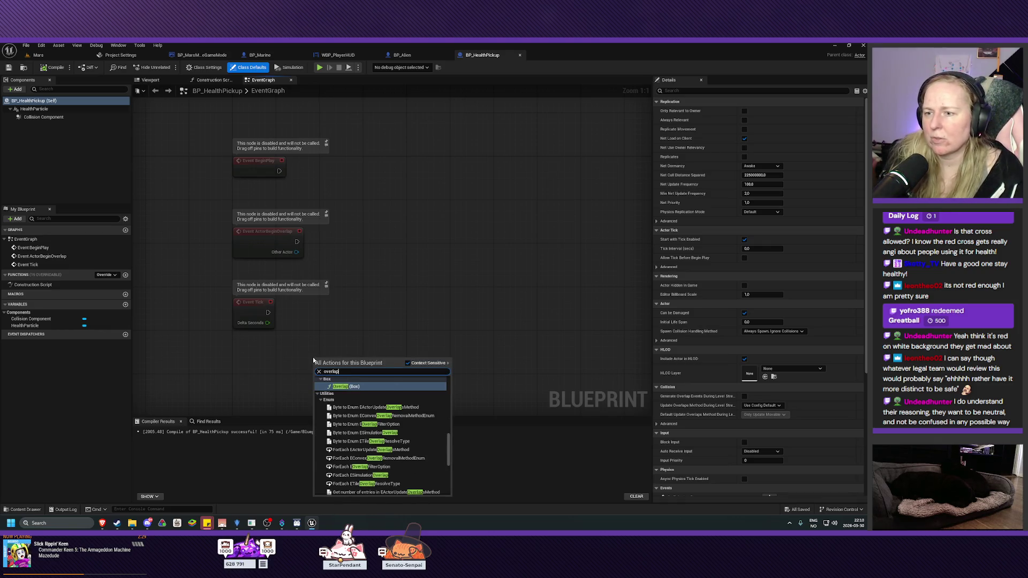
{"action": "scroll", "coordinate": [381, 428], "scroll_direction": "down", "scroll_amount": 2}
{"action": "scroll", "coordinate": [380, 427], "scroll_direction": "down", "scroll_amount": 2}
{"action": "scroll", "coordinate": [380, 427], "scroll_direction": "down", "scroll_amount": 2}
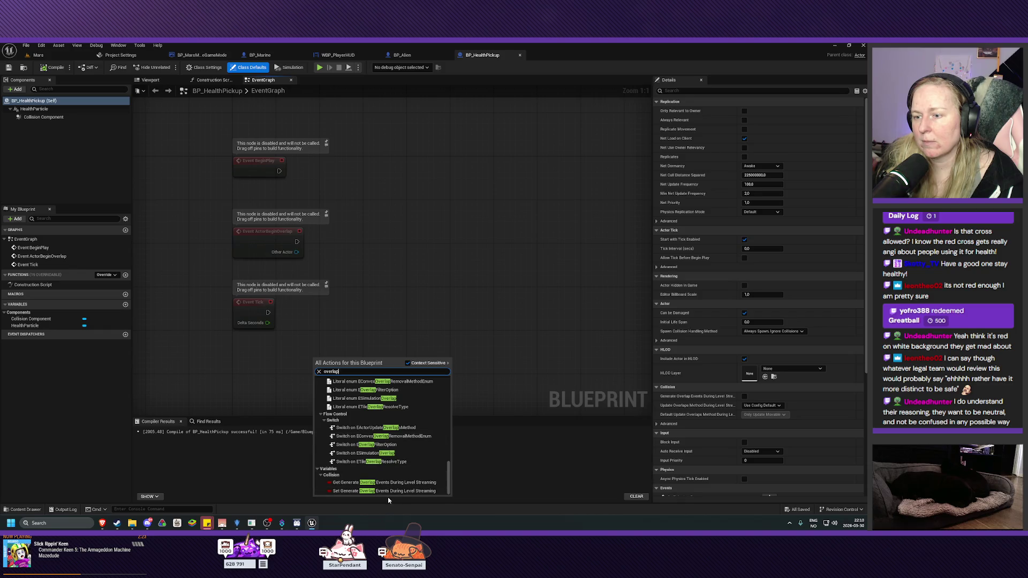
{"action": "left_click", "coordinate": [444, 254]}
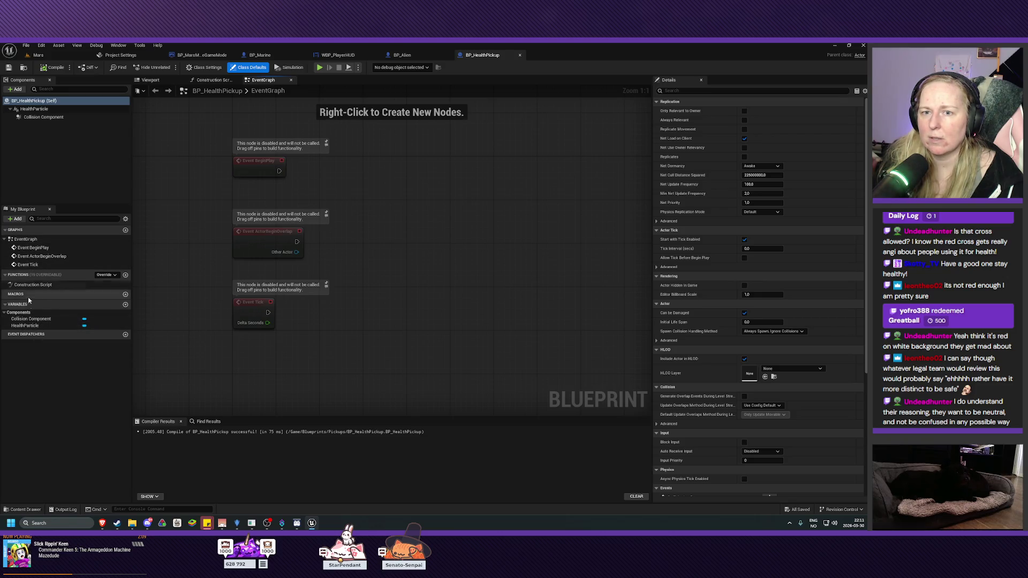
{"action": "left_click_drag", "start_coordinate": [462, 235], "coordinate": [461, 256]}
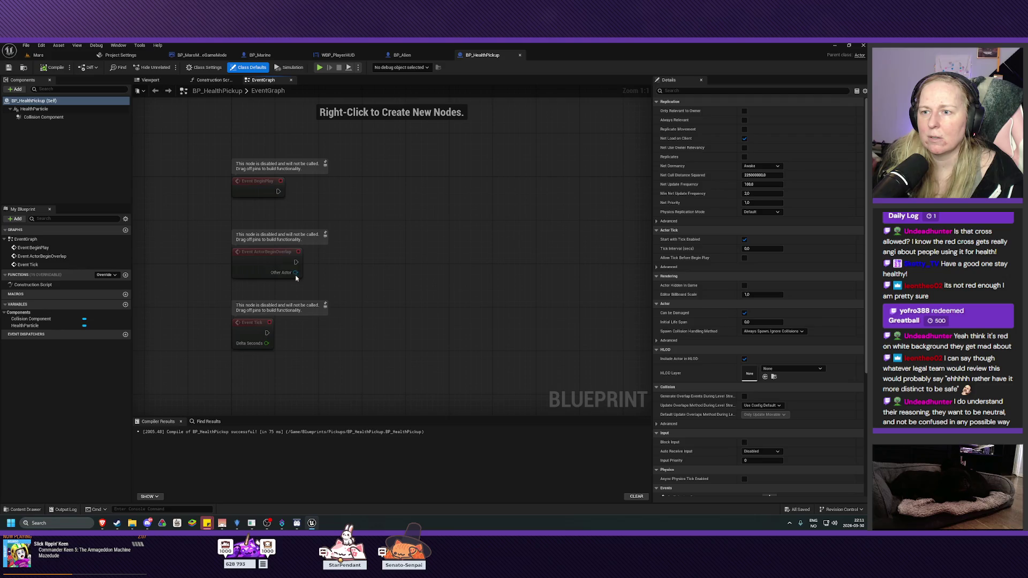
Step: Wire the overlap event's Other Actor into a new Cast To BP_Marine node
{"action": "right_click", "coordinate": [293, 293]}
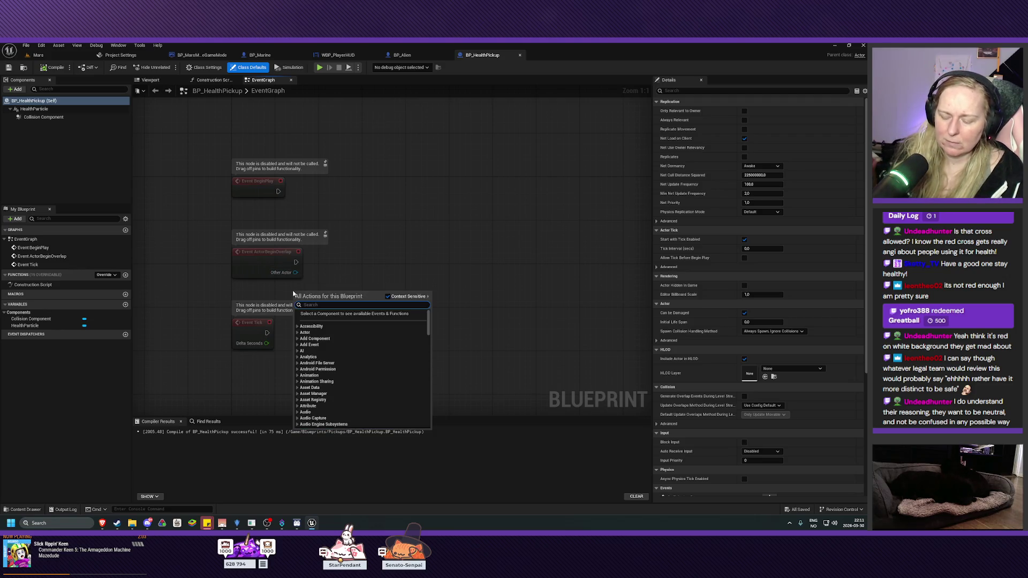
{"action": "scroll", "coordinate": [293, 294], "scroll_direction": "down", "scroll_amount": 10}
{"action": "scroll", "coordinate": [293, 294], "scroll_direction": "down", "scroll_amount": 15}
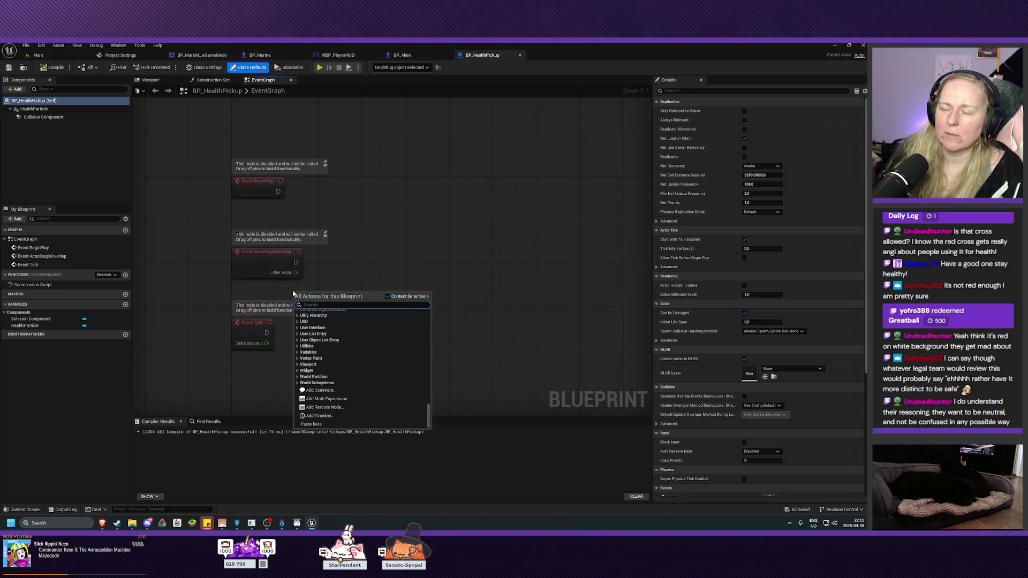
{"action": "left_click", "coordinate": [326, 273]}
{"action": "left_click_drag", "start_coordinate": [295, 273], "coordinate": [333, 284]}
{"action": "type", "text": "cast"}
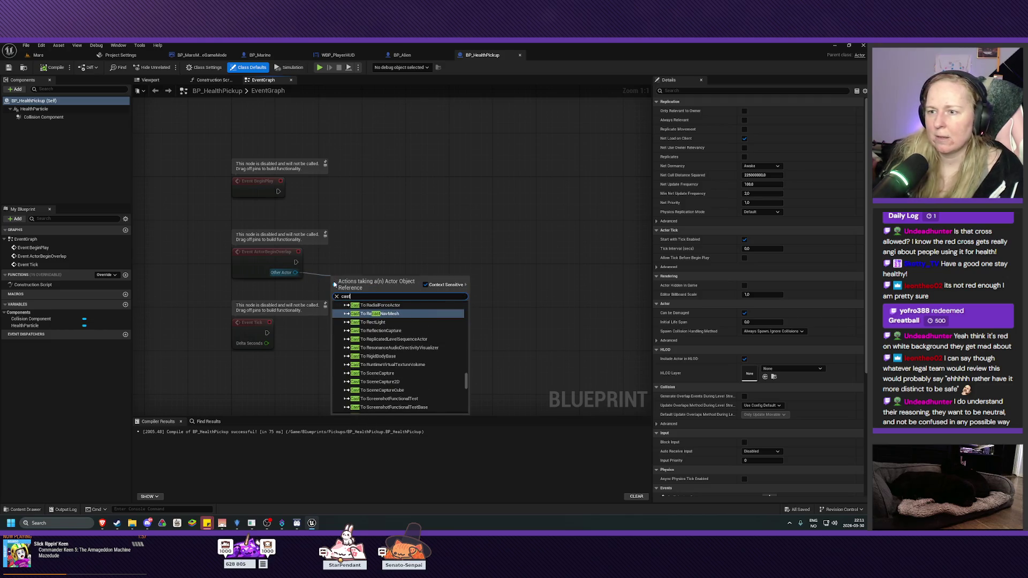
{"action": "type", "text": " to bp"}
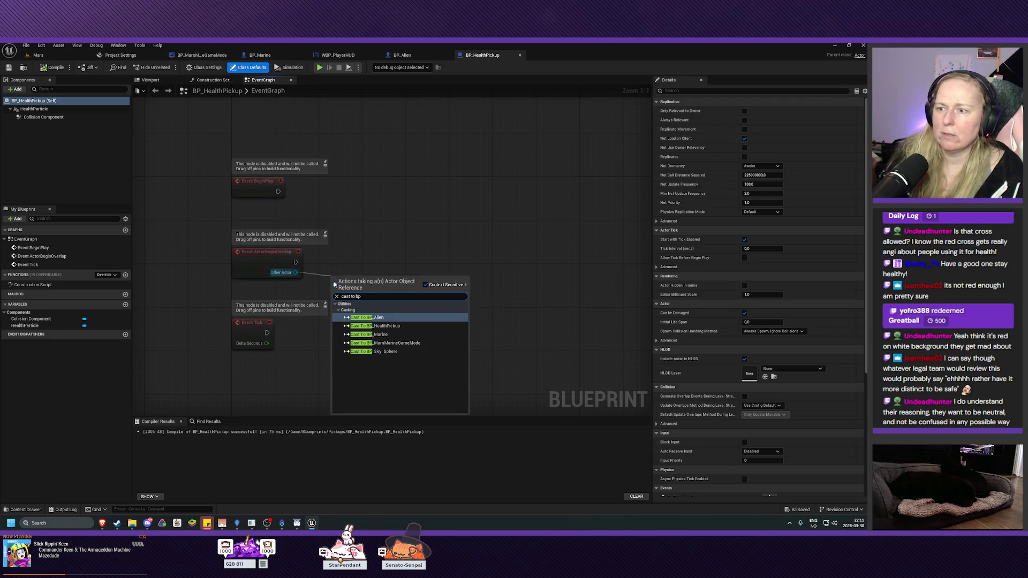
{"action": "left_click", "coordinate": [369, 334]}
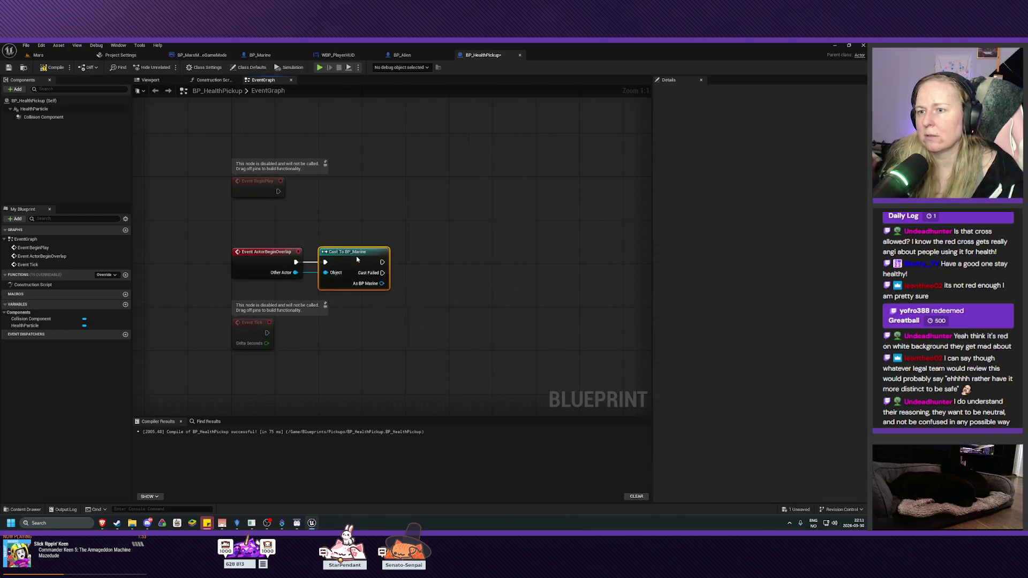
{"action": "left_click_drag", "start_coordinate": [358, 259], "coordinate": [351, 254]}
{"action": "left_click", "coordinate": [367, 314]}
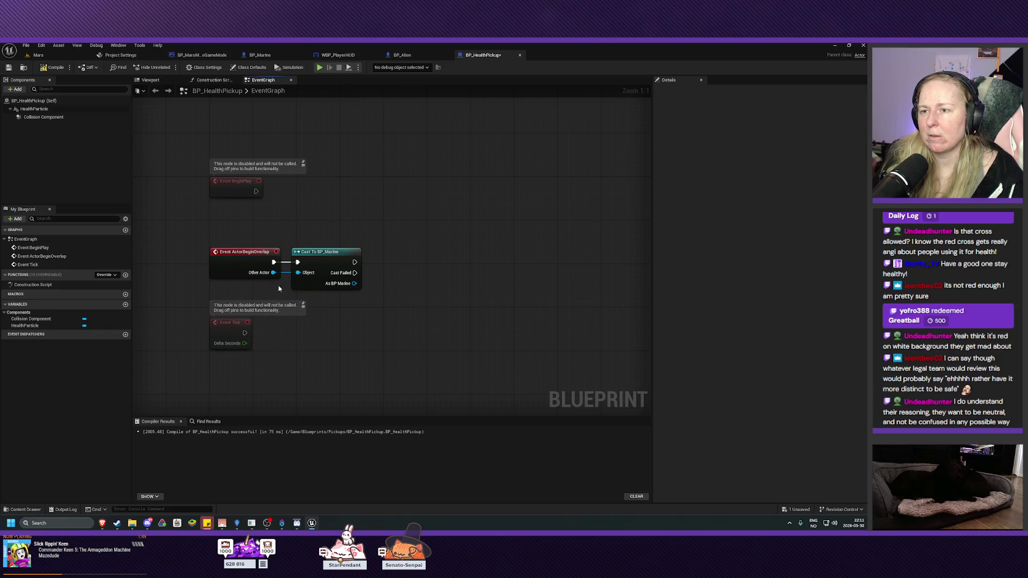
Step: Add an Is Health Full call on the cast's As BP Marine output
{"action": "left_click_drag", "start_coordinate": [448, 276], "coordinate": [390, 283]}
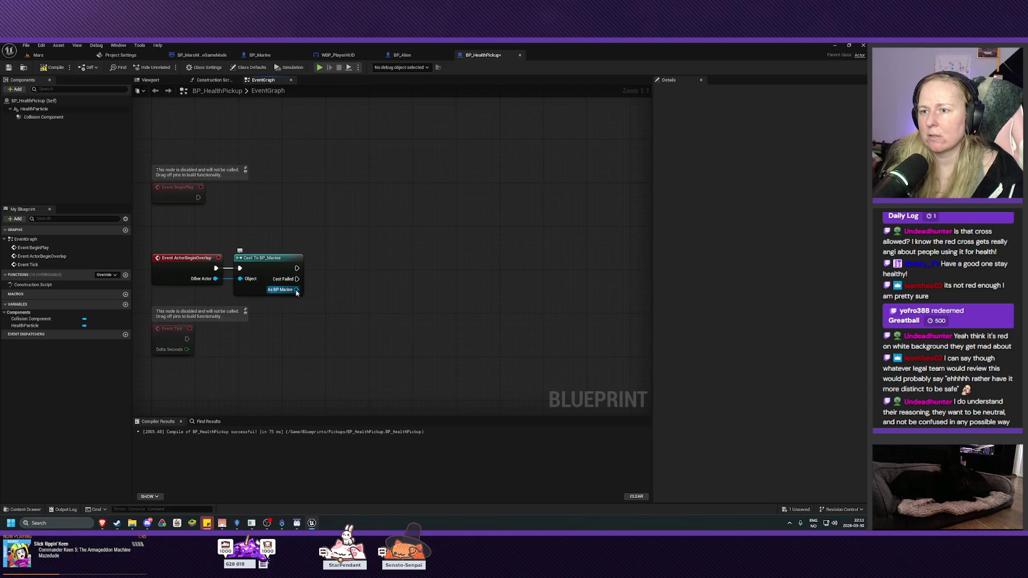
{"action": "left_click_drag", "start_coordinate": [295, 290], "coordinate": [329, 300]}
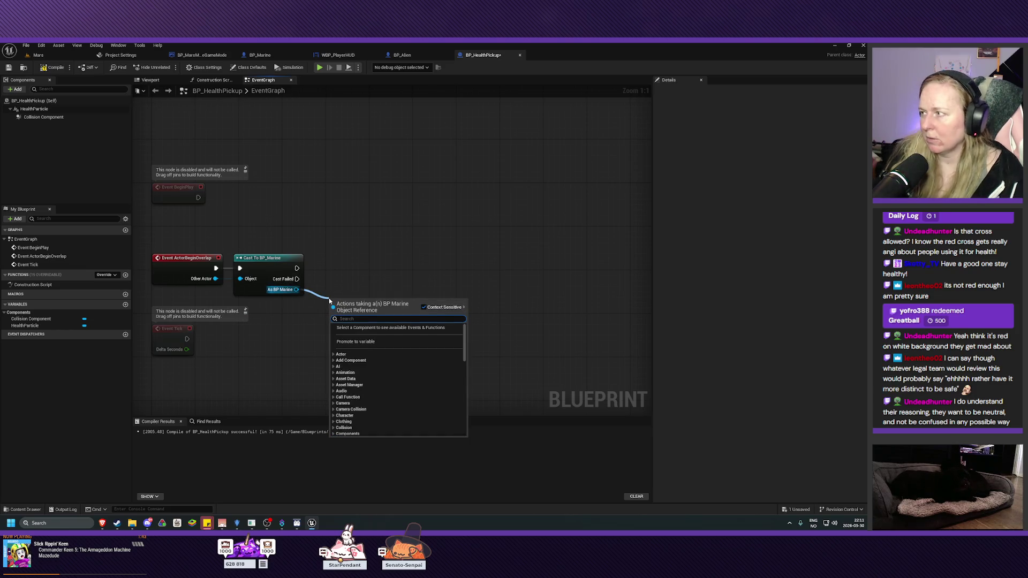
{"action": "type", "text": "health"}
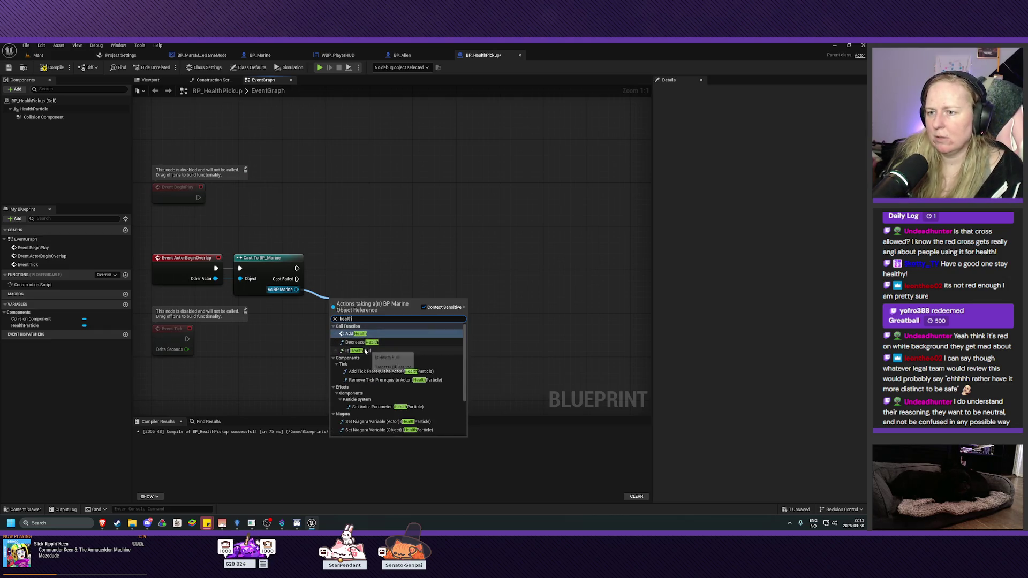
{"action": "left_click", "coordinate": [357, 350]}
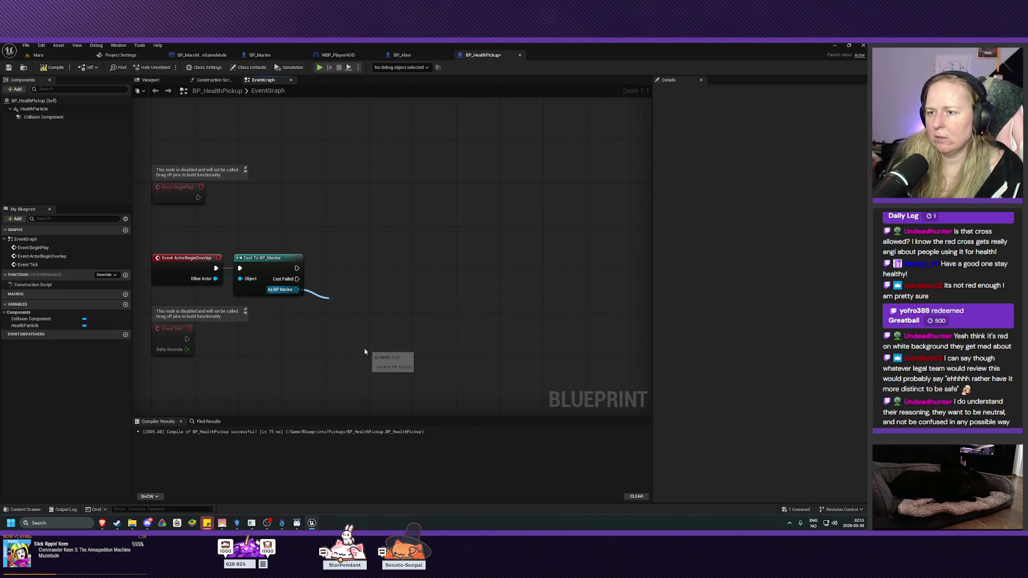
{"action": "left_click_drag", "start_coordinate": [362, 307], "coordinate": [358, 297]}
{"action": "left_click_drag", "start_coordinate": [296, 268], "coordinate": [332, 269]}
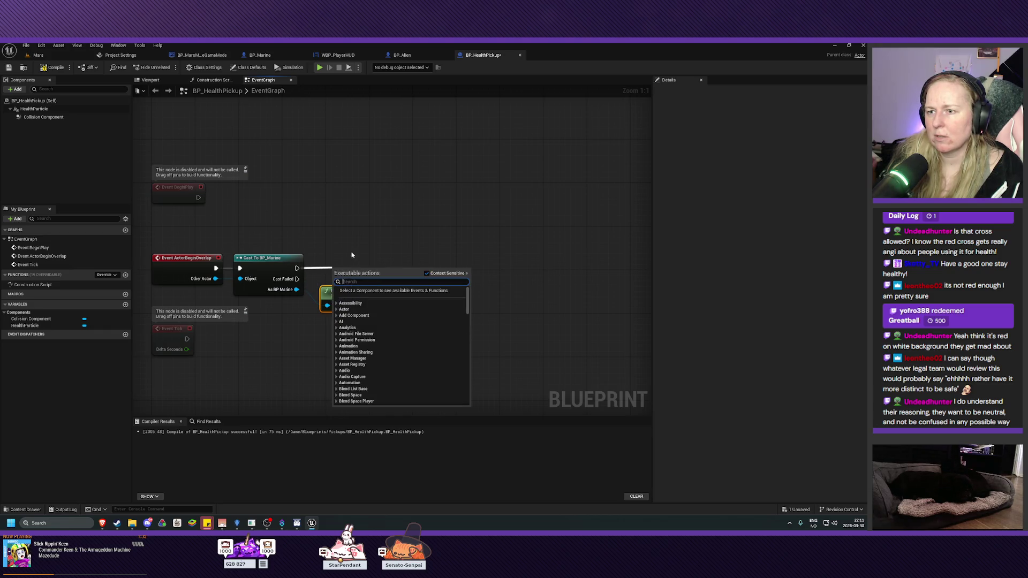
{"action": "left_click", "coordinate": [354, 253]}
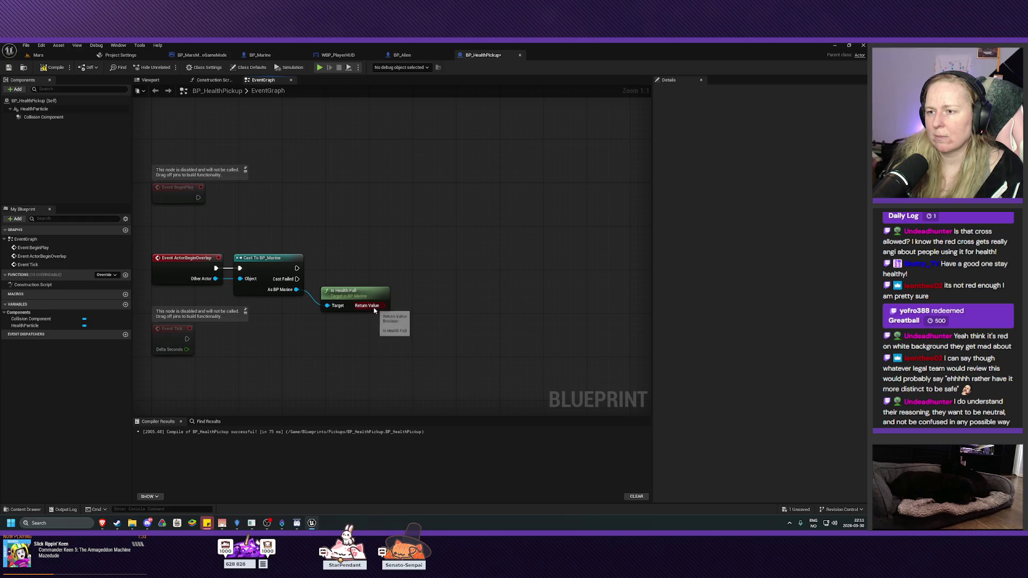
Step: Add a Branch after the cast, with Is Health Full's Return Value as its Condition
{"action": "left_click_drag", "start_coordinate": [296, 268], "coordinate": [361, 271]}
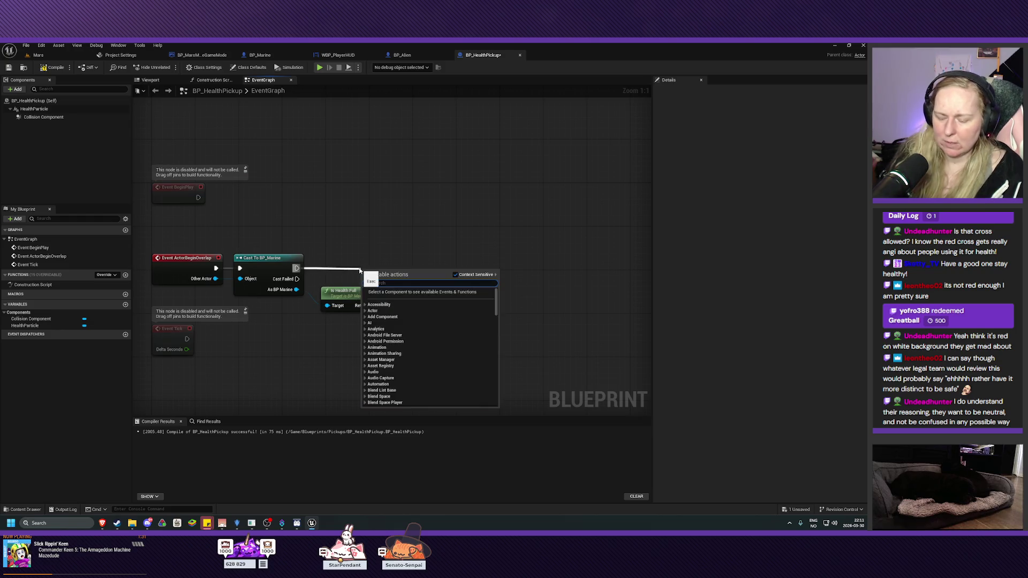
{"action": "type", "text": "branch"}
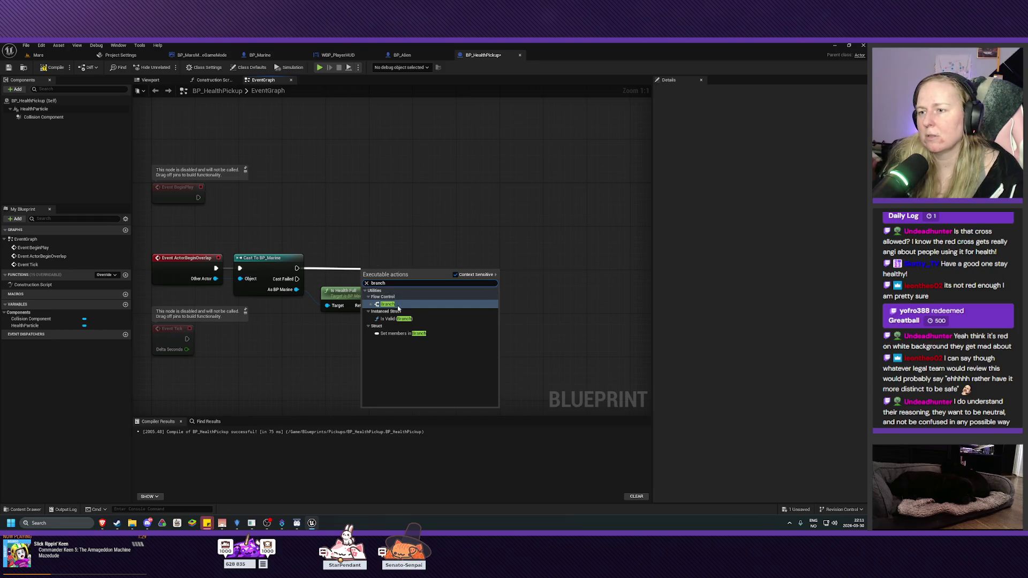
{"action": "key", "text": "Return"}
{"action": "left_click_drag", "start_coordinate": [394, 268], "coordinate": [441, 267]}
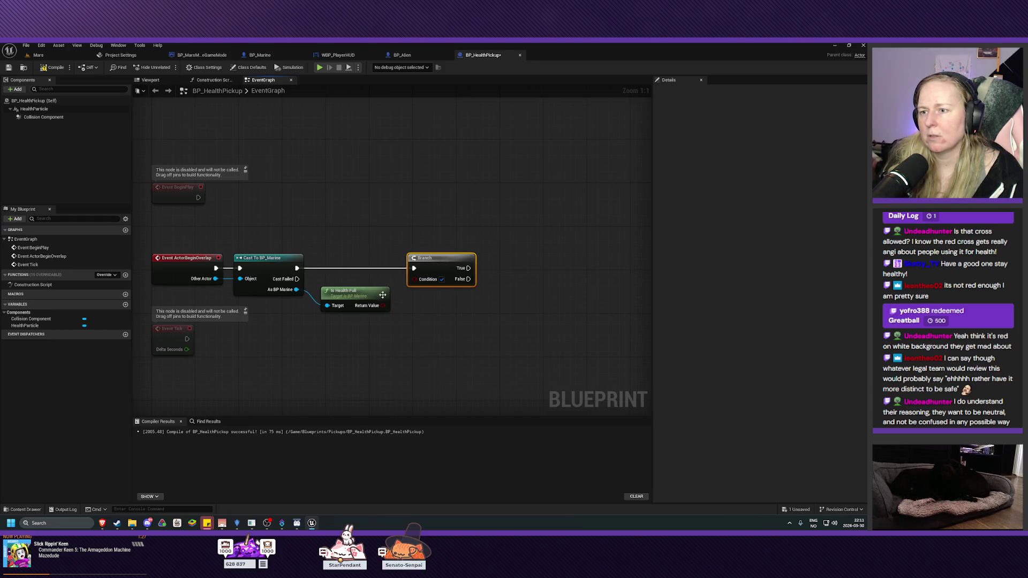
{"action": "left_click_drag", "start_coordinate": [382, 305], "coordinate": [427, 261]}
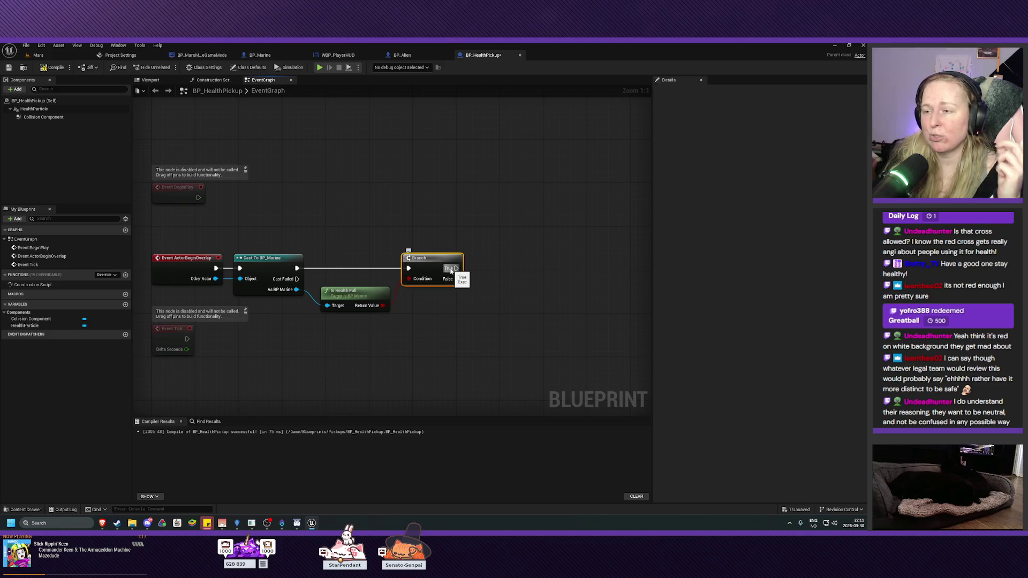
Step: Search for an add-health action on the Branch's False path, then check BP_Marine's functions
{"action": "left_click_drag", "start_coordinate": [456, 279], "coordinate": [508, 287]}
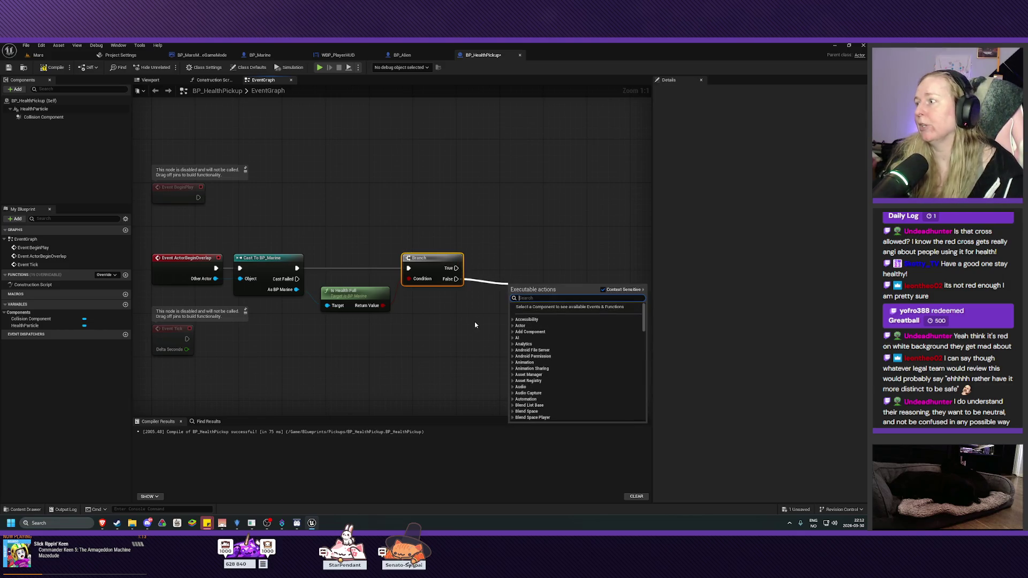
{"action": "type", "text": "add hea"}
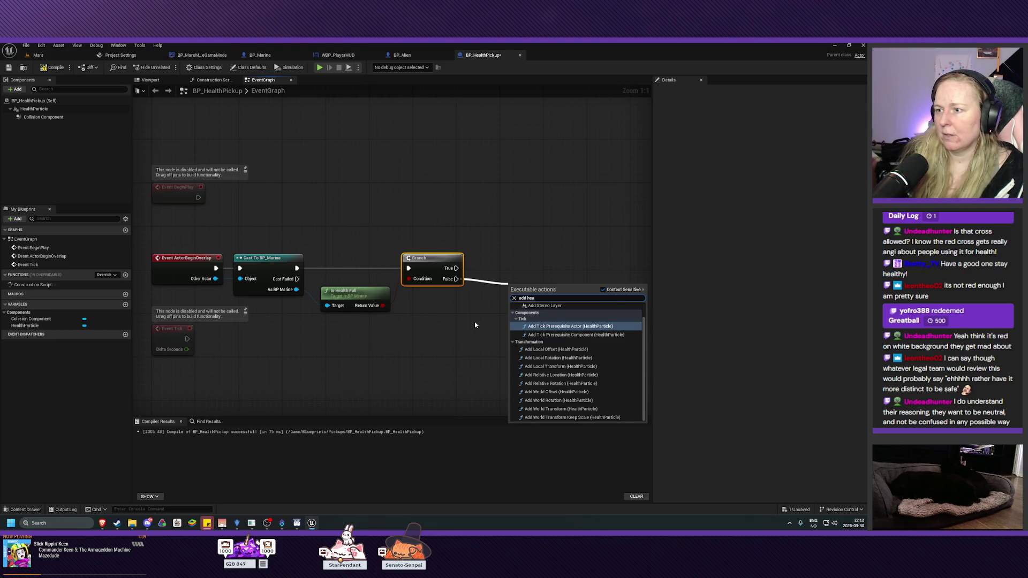
{"action": "key", "text": "BackSpace"}
{"action": "key", "text": "BackSpace"}
{"action": "key", "text": "BackSpace"}
{"action": "type", "text": "health"}
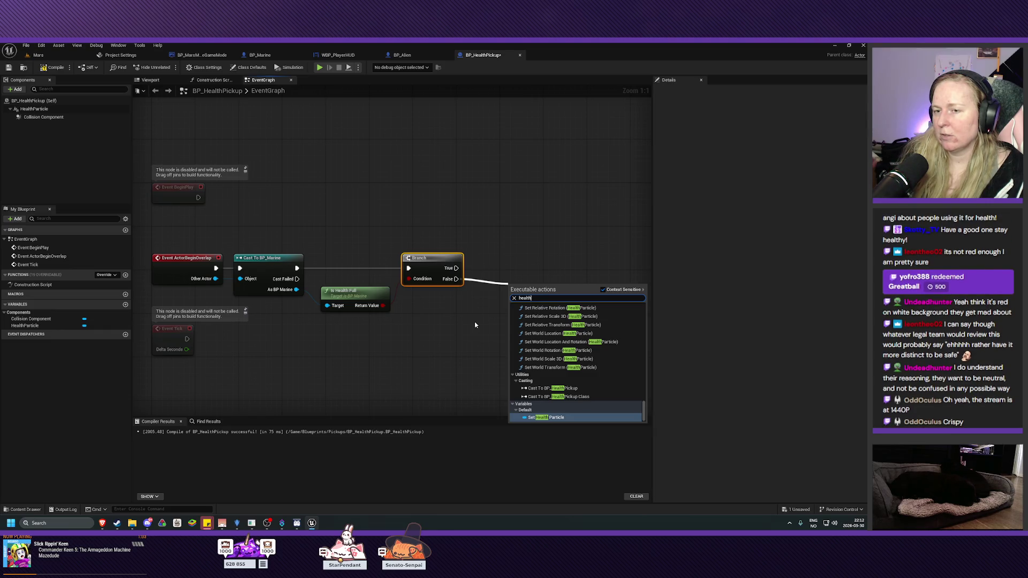
{"action": "key", "text": "BackSpace"}
{"action": "key", "text": "BackSpace"}
{"action": "key", "text": "BackSpace"}
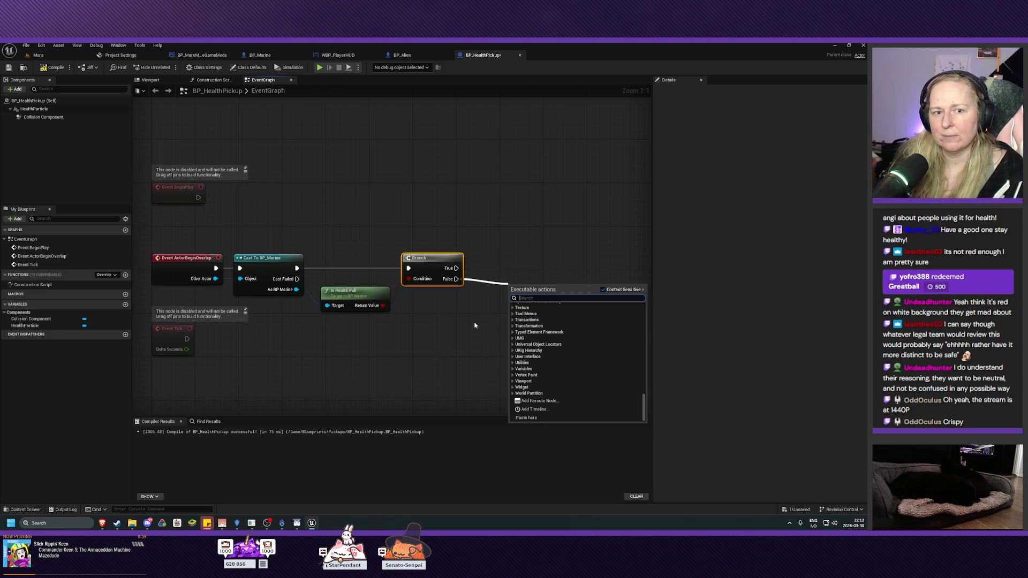
{"action": "left_click", "coordinate": [450, 337]}
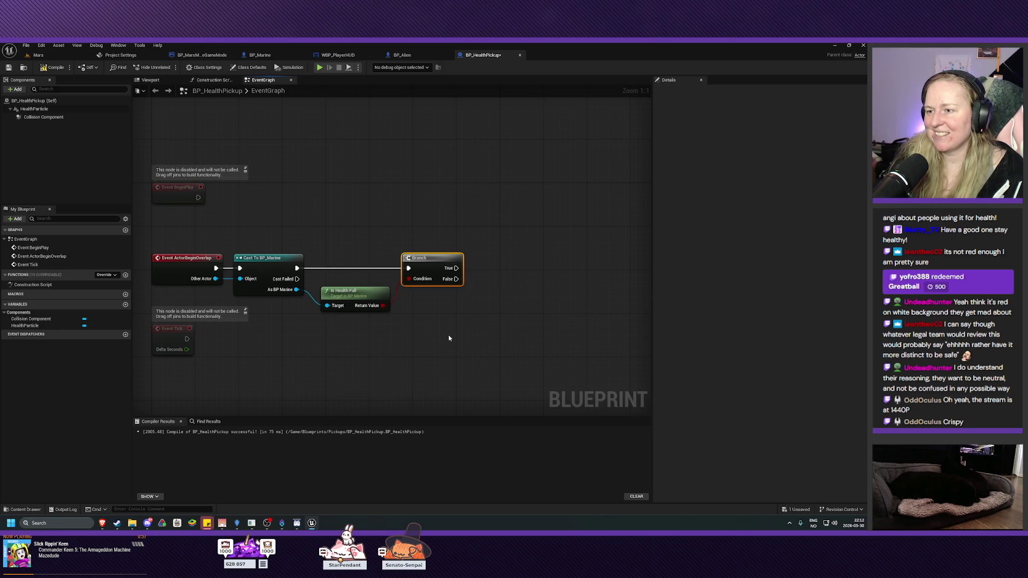
{"action": "left_click_drag", "start_coordinate": [512, 323], "coordinate": [435, 335]}
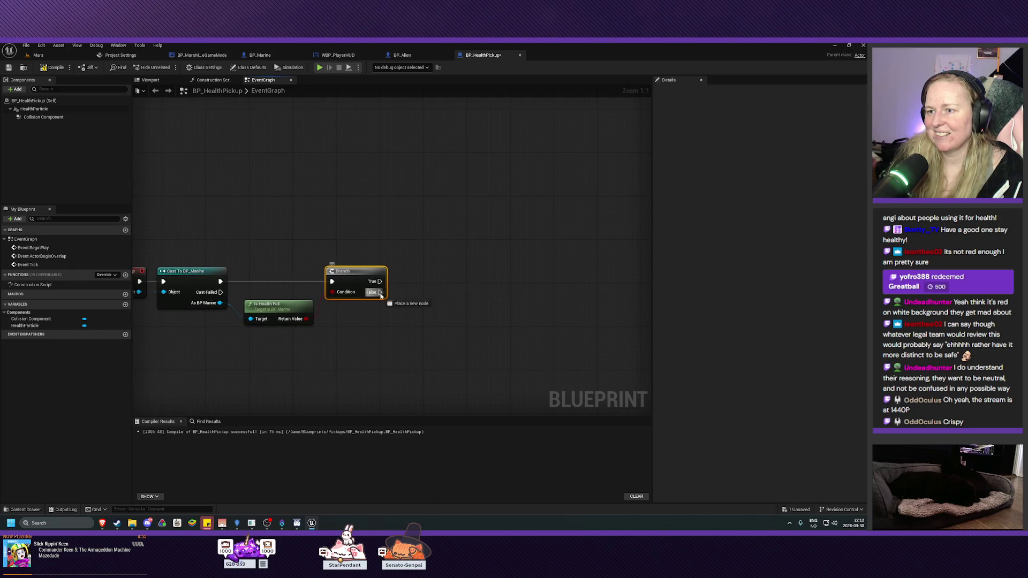
{"action": "left_click_drag", "start_coordinate": [379, 291], "coordinate": [398, 295]}
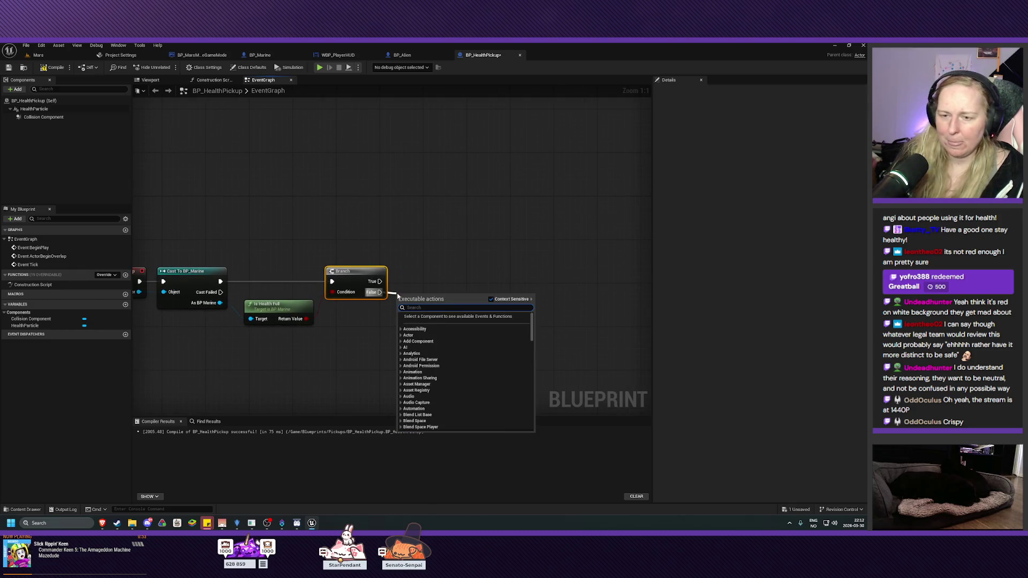
{"action": "key", "text": "Escape"}
{"action": "left_click", "coordinate": [255, 55]}
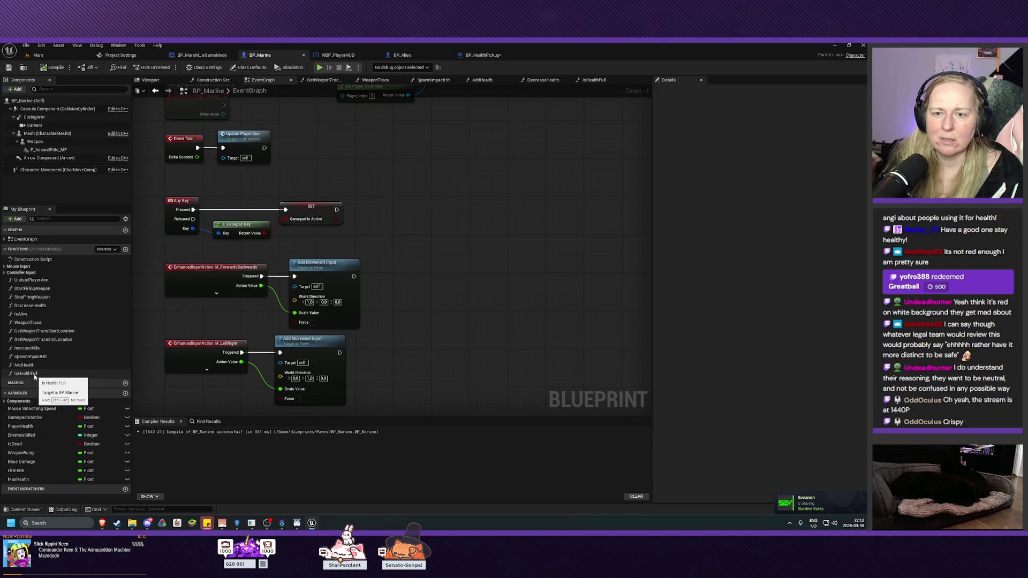
{"action": "left_click", "coordinate": [488, 55]}
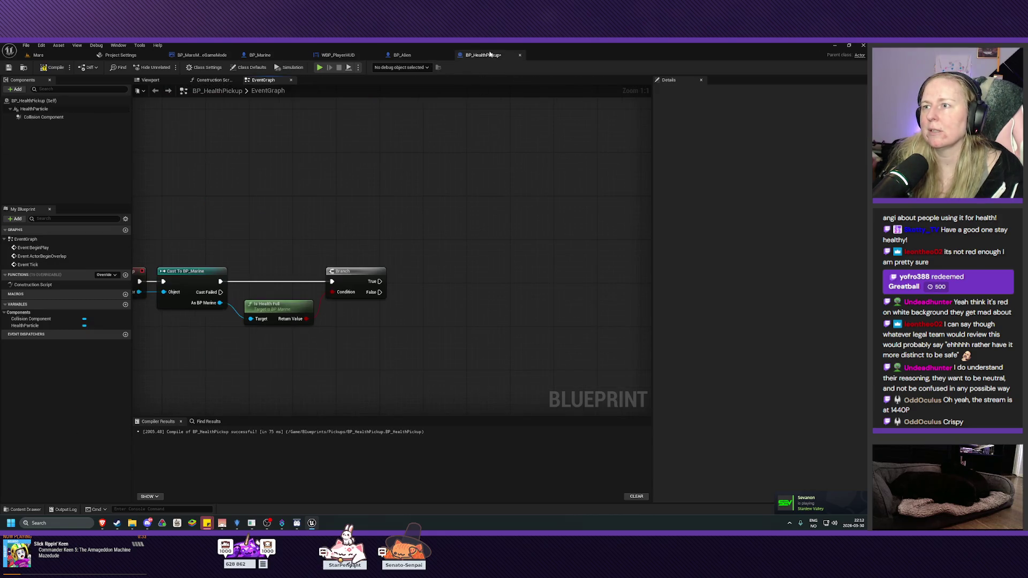
Step: Add an Add Health call on the marine and run it from the Branch's False pin
{"action": "left_click_drag", "start_coordinate": [379, 291], "coordinate": [410, 301]}
{"action": "type", "text": "heal"}
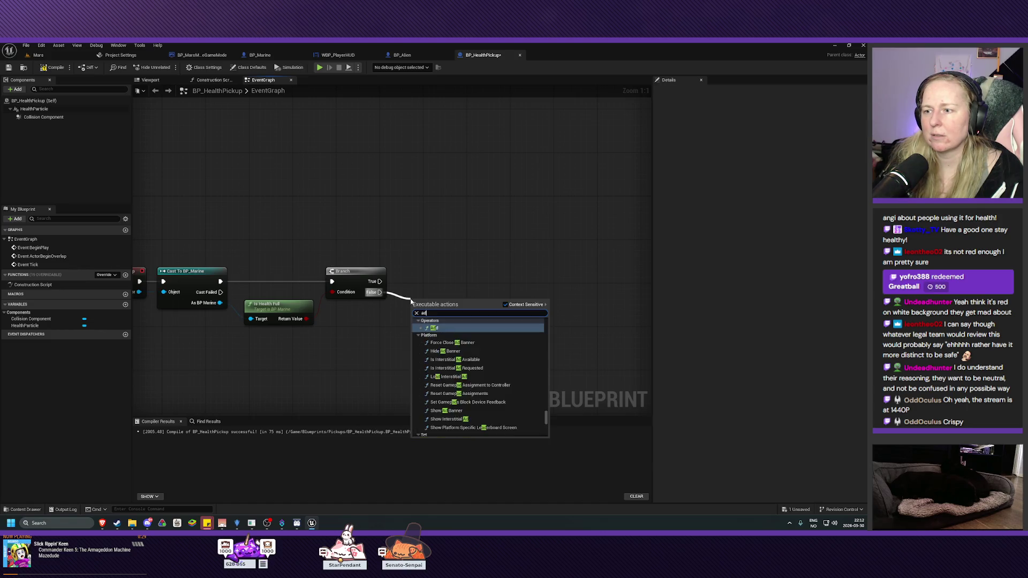
{"action": "key", "text": "Escape"}
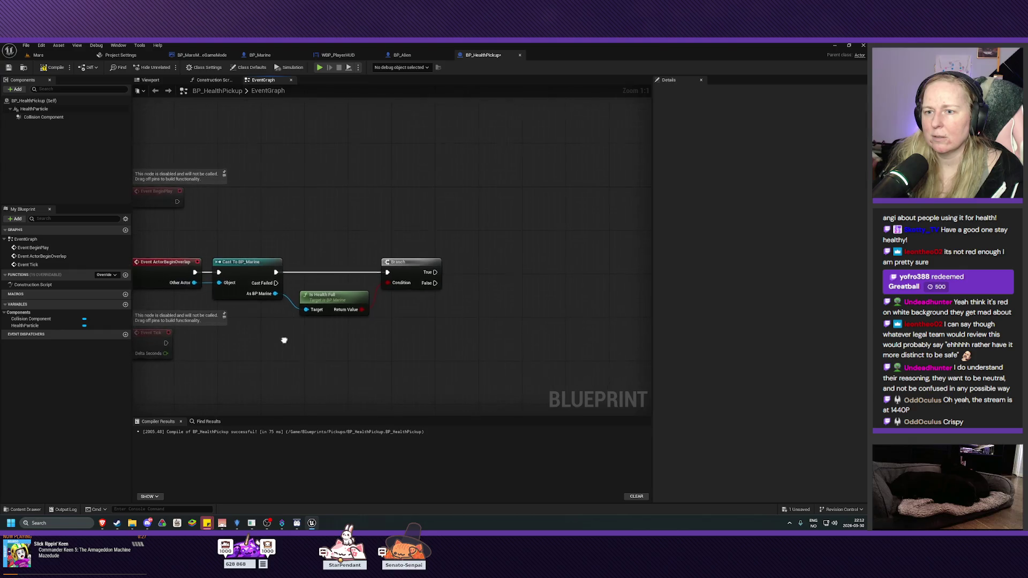
{"action": "mouse_move", "coordinate": [275, 293]}
{"action": "left_mouse_down"}
{"action": "mouse_move", "coordinate": [336, 313]}
{"action": "mouse_move", "coordinate": [356, 360]}
{"action": "left_mouse_up"}
{"action": "type", "text": "add hea"}
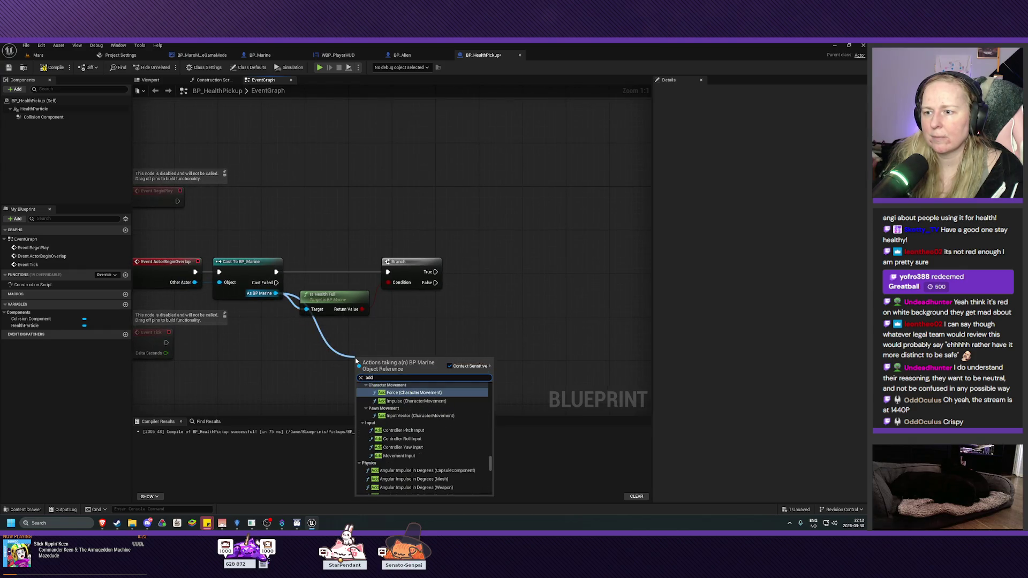
{"action": "left_click", "coordinate": [391, 412]}
{"action": "left_click_drag", "start_coordinate": [382, 364], "coordinate": [429, 320]}
{"action": "mouse_move", "coordinate": [345, 323]}
{"action": "left_mouse_down"}
{"action": "mouse_move", "coordinate": [411, 306]}
{"action": "mouse_move", "coordinate": [427, 279]}
{"action": "mouse_move", "coordinate": [416, 274]}
{"action": "left_mouse_up"}
{"action": "mouse_move", "coordinate": [351, 287]}
{"action": "left_mouse_down"}
{"action": "mouse_move", "coordinate": [429, 274]}
{"action": "mouse_move", "coordinate": [419, 274]}
{"action": "left_mouse_up"}
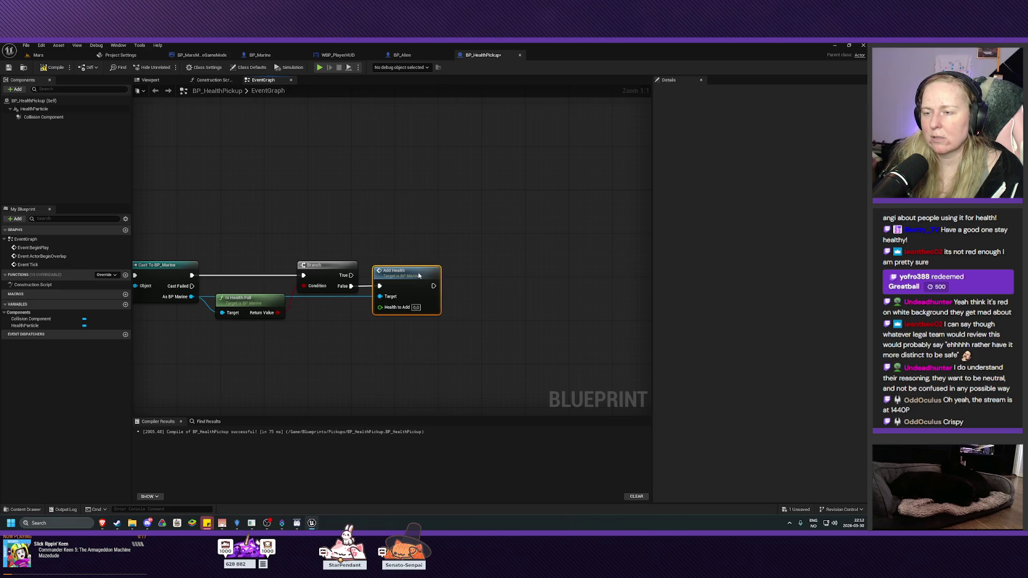
{"action": "mouse_move", "coordinate": [379, 361]}
{"action": "left_mouse_down"}
{"action": "mouse_move", "coordinate": [376, 331]}
{"action": "mouse_move", "coordinate": [409, 334]}
{"action": "left_mouse_up"}
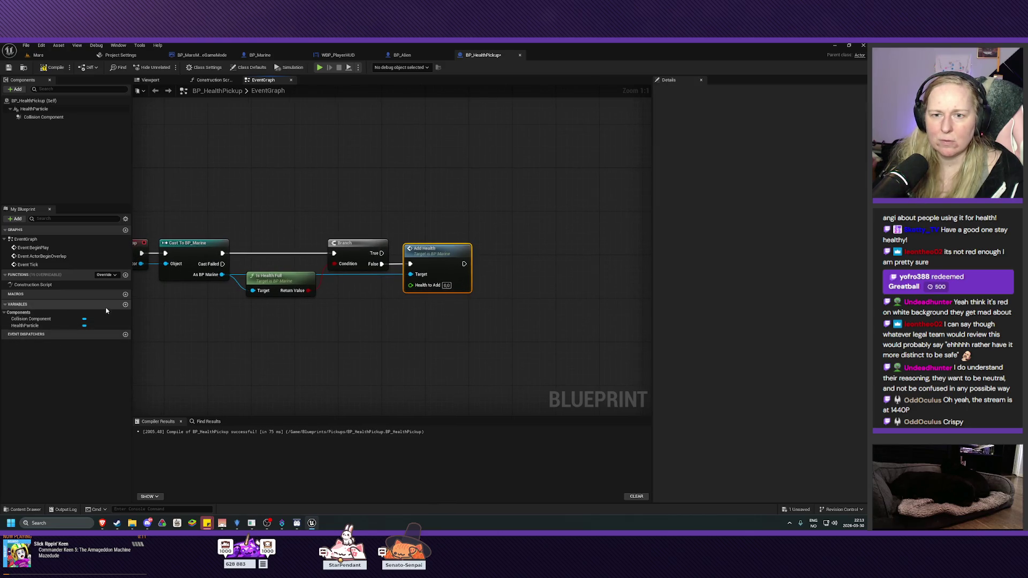
Step: Create a Float variable named HealthToAdd, then compile and save
{"action": "left_click", "coordinate": [125, 305]}
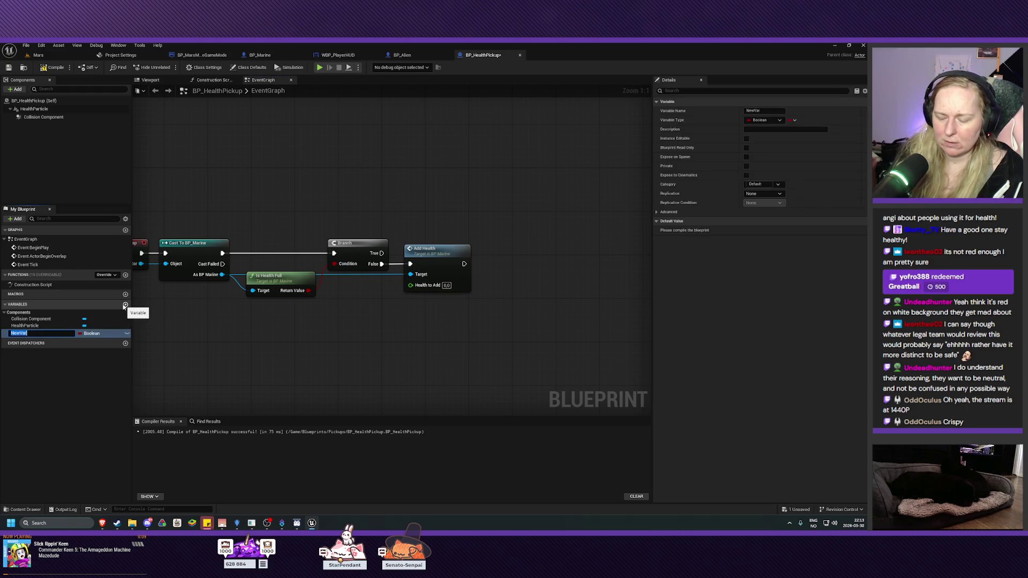
{"action": "type", "text": "Health"}
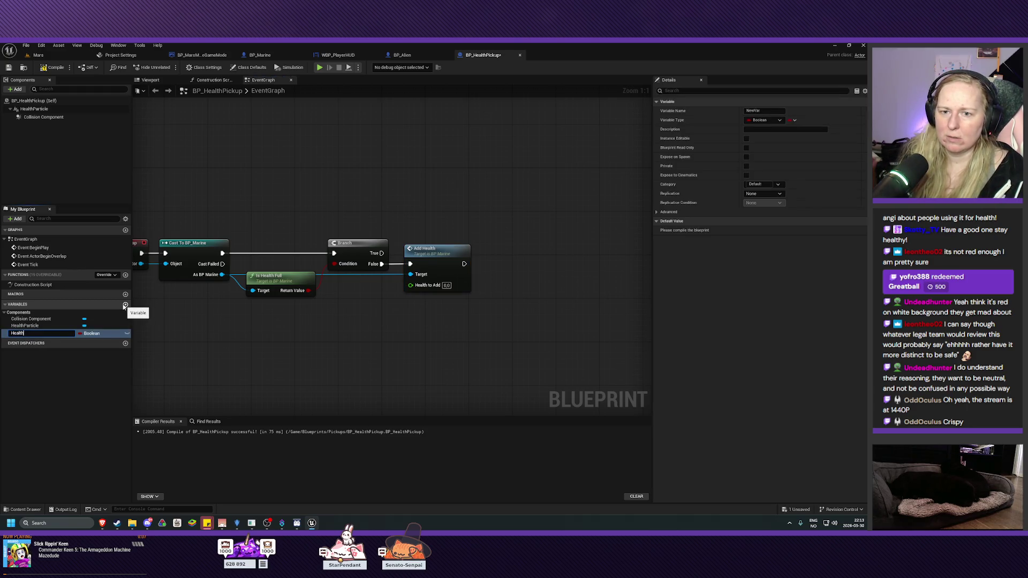
{"action": "type", "text": "ToAdd"}
{"action": "key", "text": "Return"}
{"action": "left_click", "coordinate": [91, 333]}
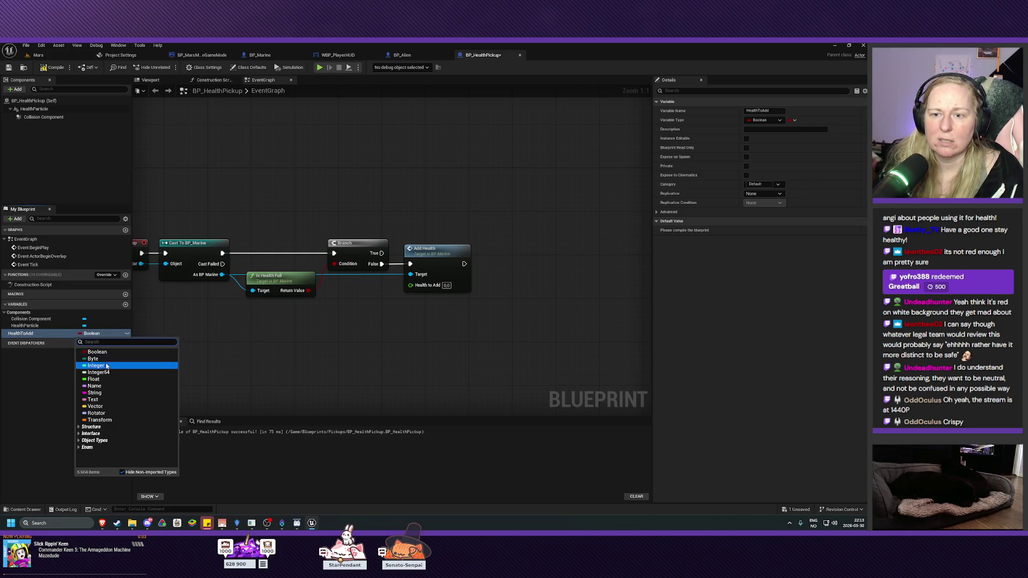
{"action": "left_click", "coordinate": [107, 366]}
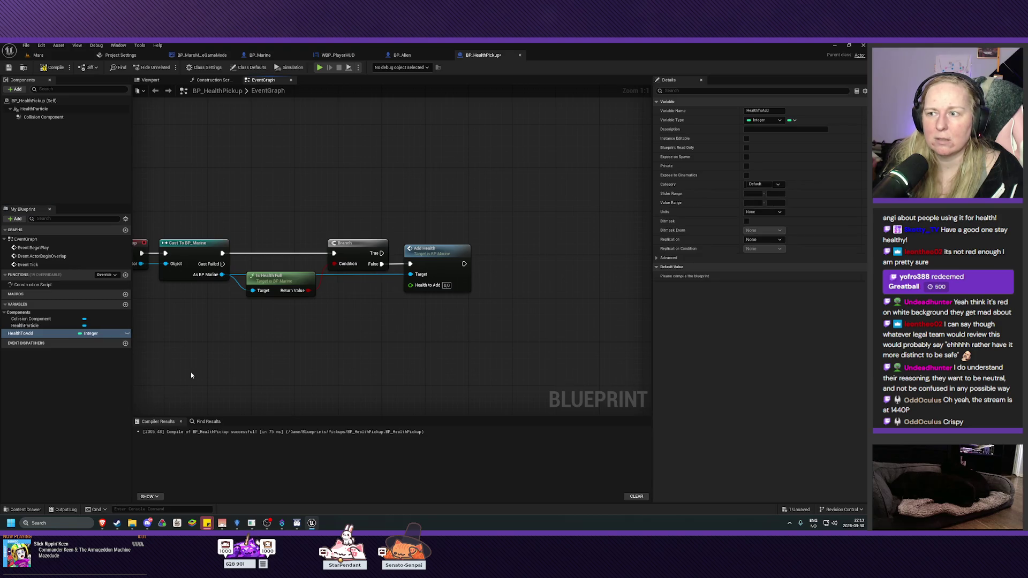
{"action": "left_click", "coordinate": [91, 333]}
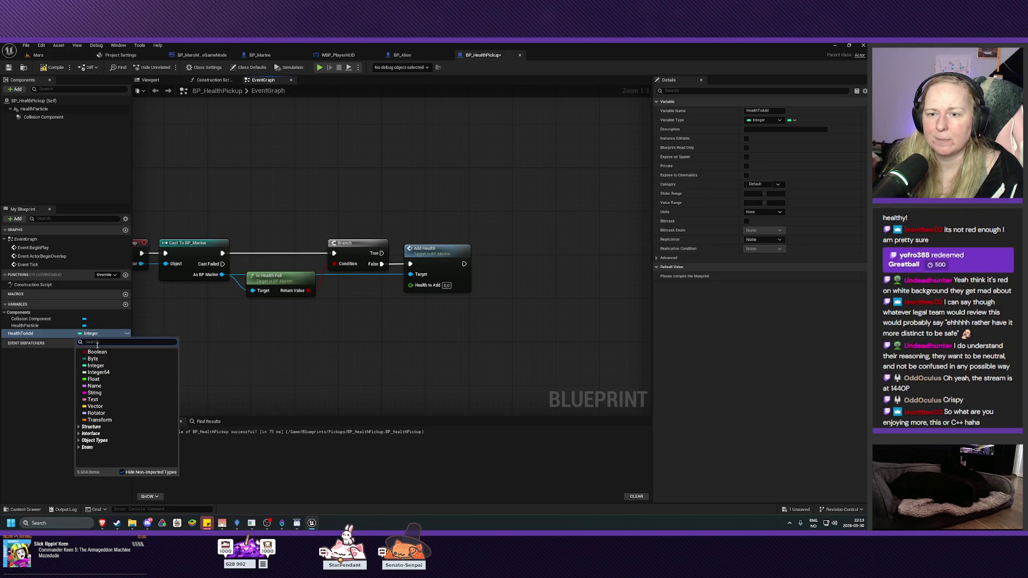
{"action": "left_click", "coordinate": [96, 379]}
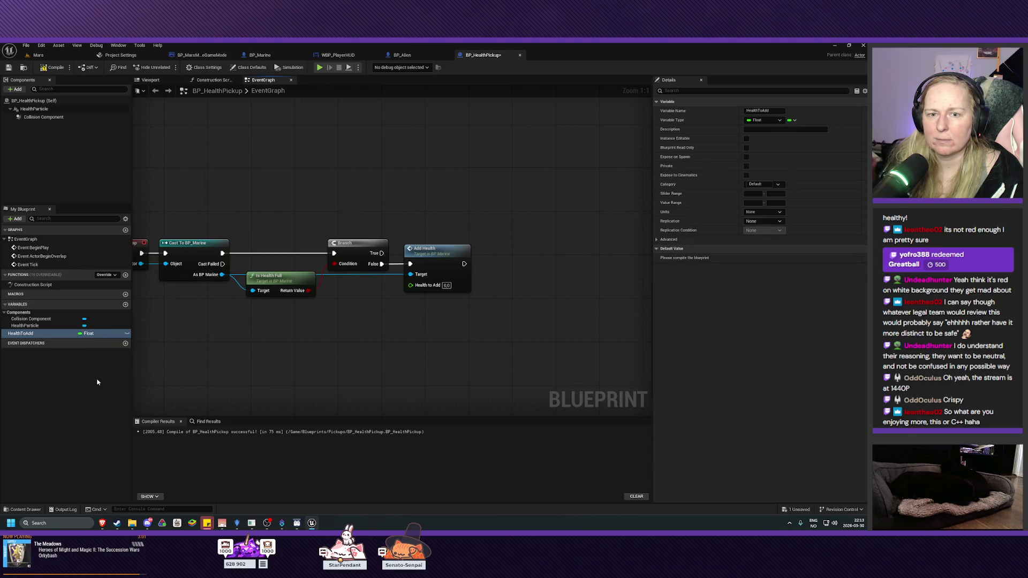
{"action": "left_click", "coordinate": [52, 68]}
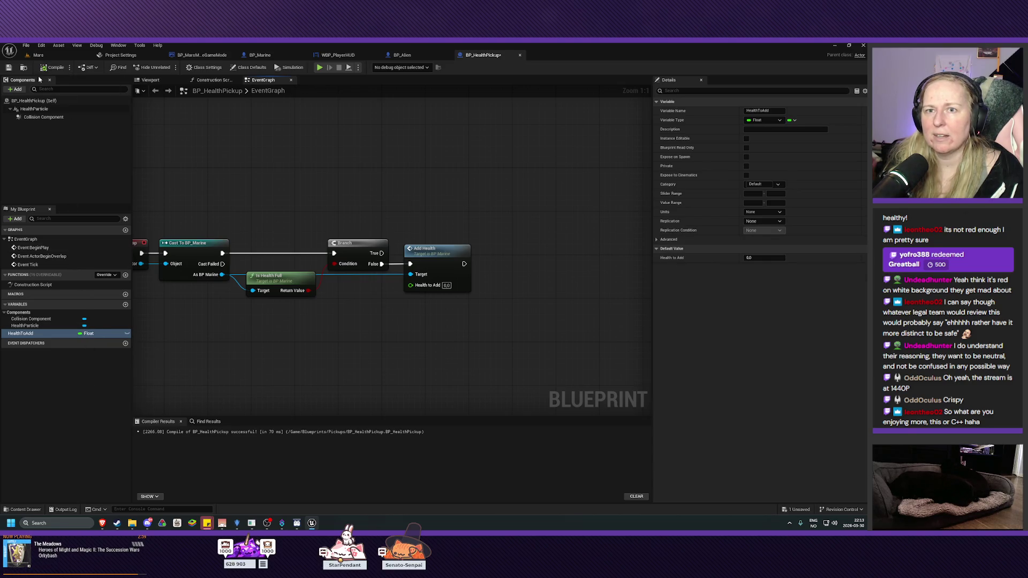
{"action": "left_click", "coordinate": [8, 68]}
Step: Place a HealthToAdd getter on the graph beside the Add Health node
{"action": "right_click", "coordinate": [392, 320]}
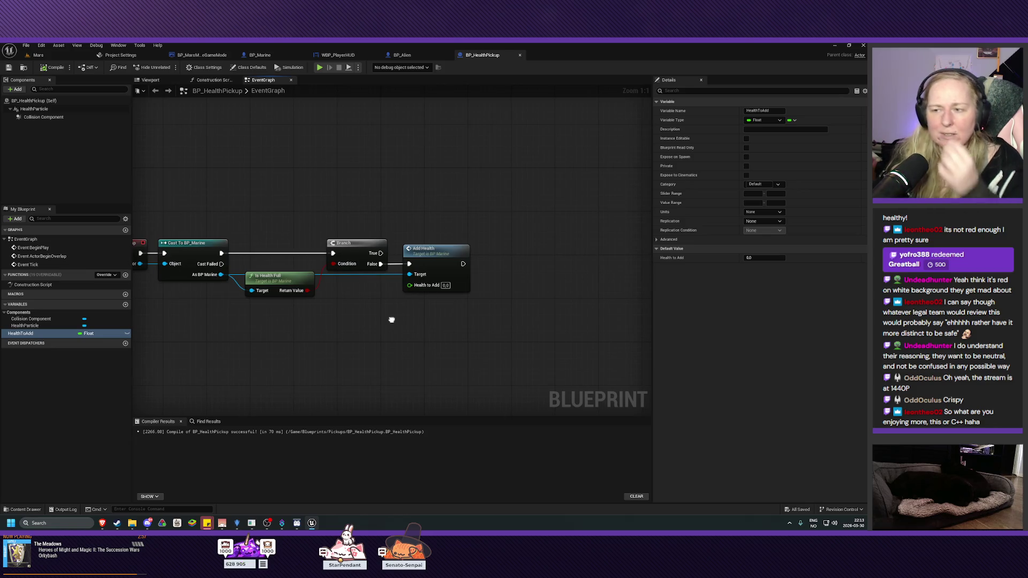
{"action": "left_click_drag", "start_coordinate": [391, 319], "coordinate": [393, 326]}
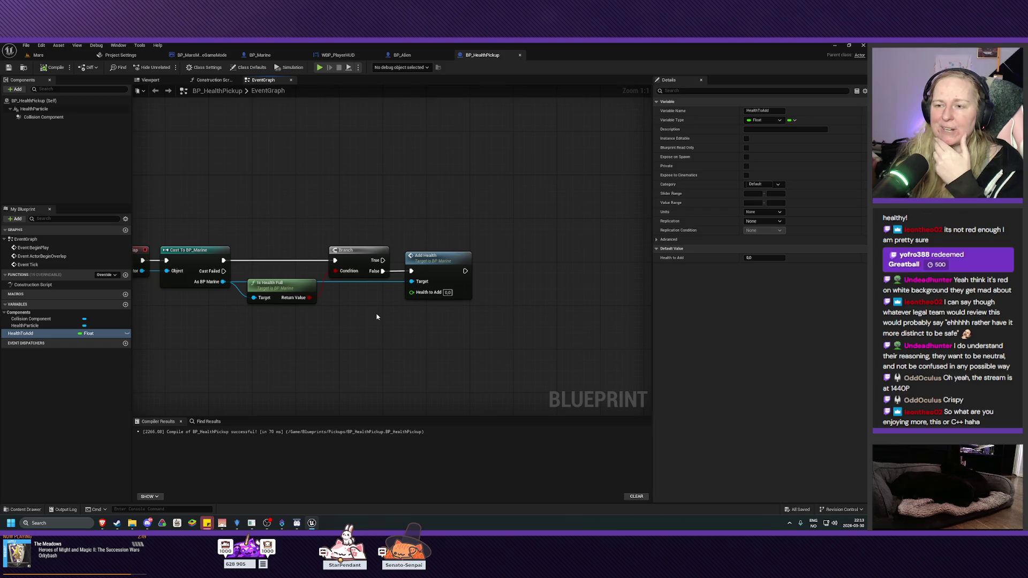
{"action": "left_click_drag", "start_coordinate": [367, 316], "coordinate": [379, 326]}
{"action": "mouse_move", "coordinate": [25, 337]}
{"action": "left_mouse_down"}
{"action": "mouse_move", "coordinate": [417, 337]}
{"action": "mouse_move", "coordinate": [424, 303]}
{"action": "left_mouse_up"}
{"action": "left_click", "coordinate": [390, 347]}
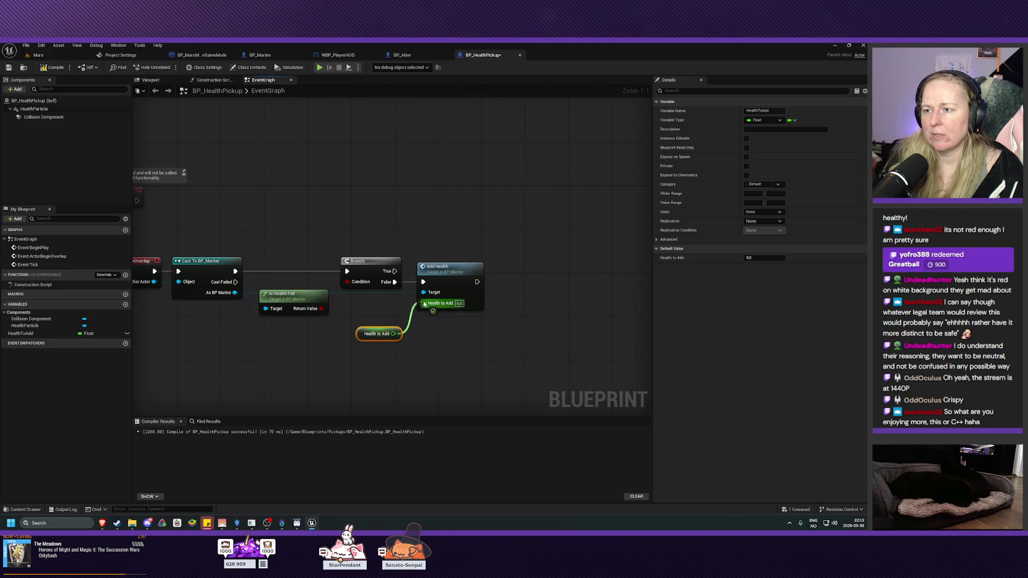
{"action": "left_click_drag", "start_coordinate": [380, 329], "coordinate": [389, 311]}
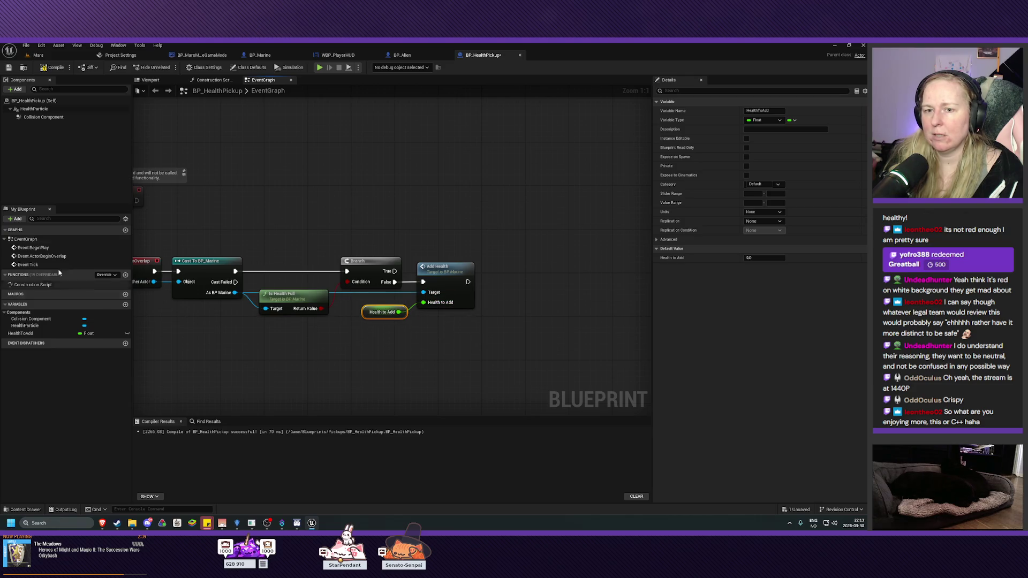
Step: Compile, set HealthToAdd's default value to 25.0, and save the blueprint
{"action": "left_click", "coordinate": [53, 67]}
{"action": "left_click", "coordinate": [9, 68]}
{"action": "left_click", "coordinate": [39, 334]}
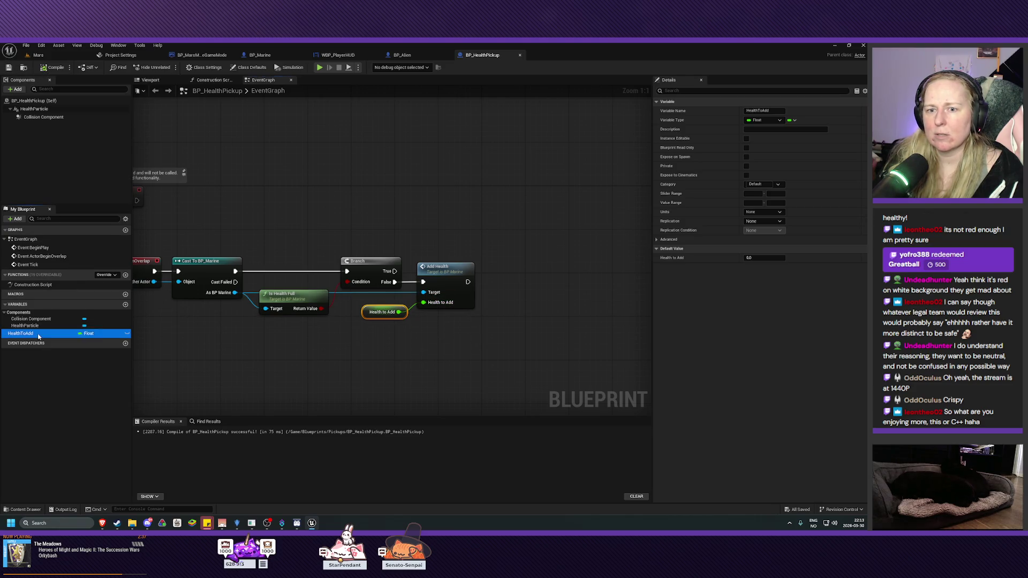
{"action": "left_click", "coordinate": [767, 258]}
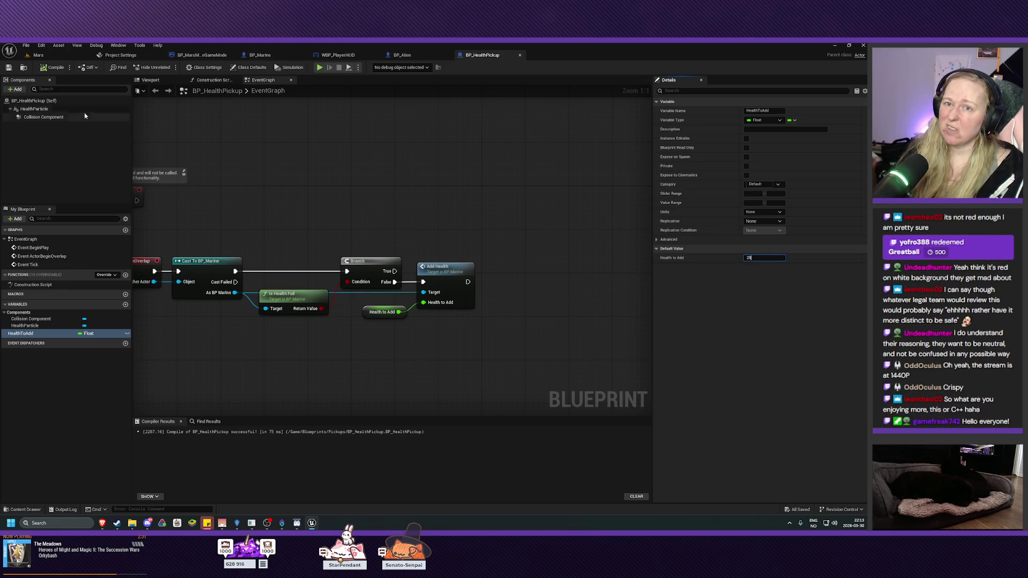
{"action": "left_click", "coordinate": [8, 68]}
{"action": "left_click", "coordinate": [9, 68]}
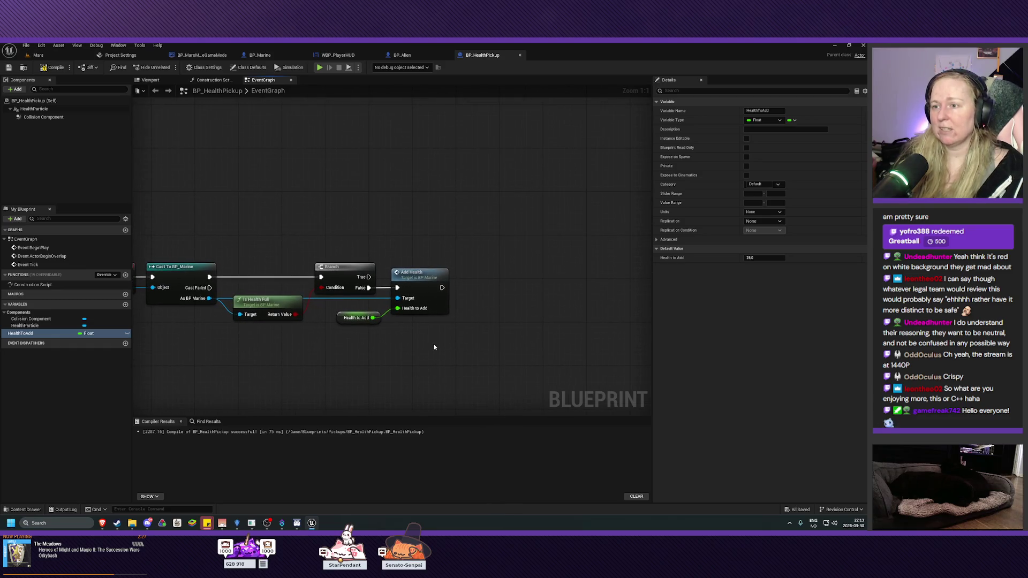
{"action": "mouse_move", "coordinate": [458, 327]}
{"action": "left_mouse_down"}
{"action": "mouse_move", "coordinate": [450, 326]}
{"action": "mouse_move", "coordinate": [461, 314]}
{"action": "mouse_move", "coordinate": [540, 308]}
{"action": "left_mouse_up"}
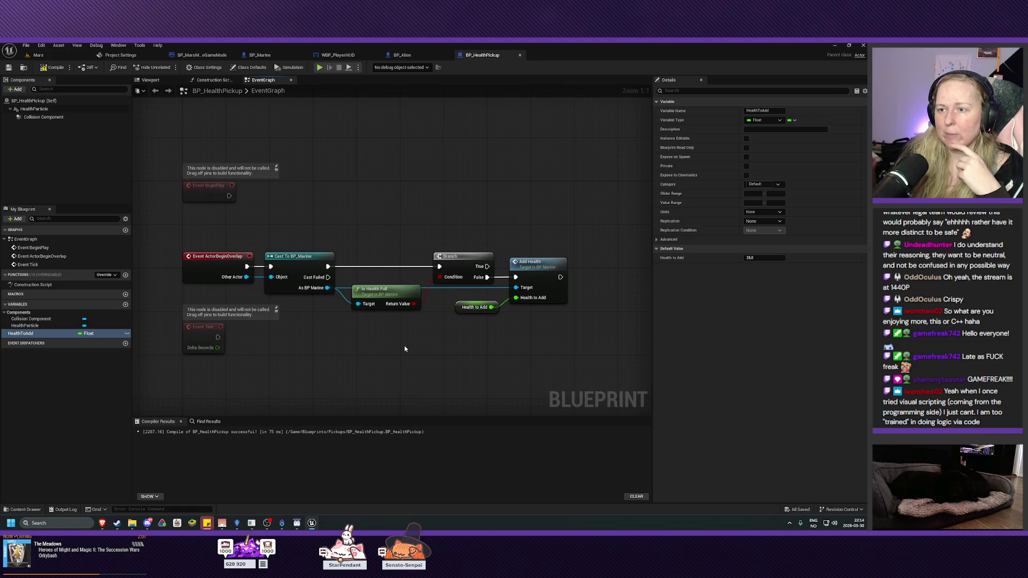
{"action": "left_click_drag", "start_coordinate": [405, 349], "coordinate": [384, 342]}
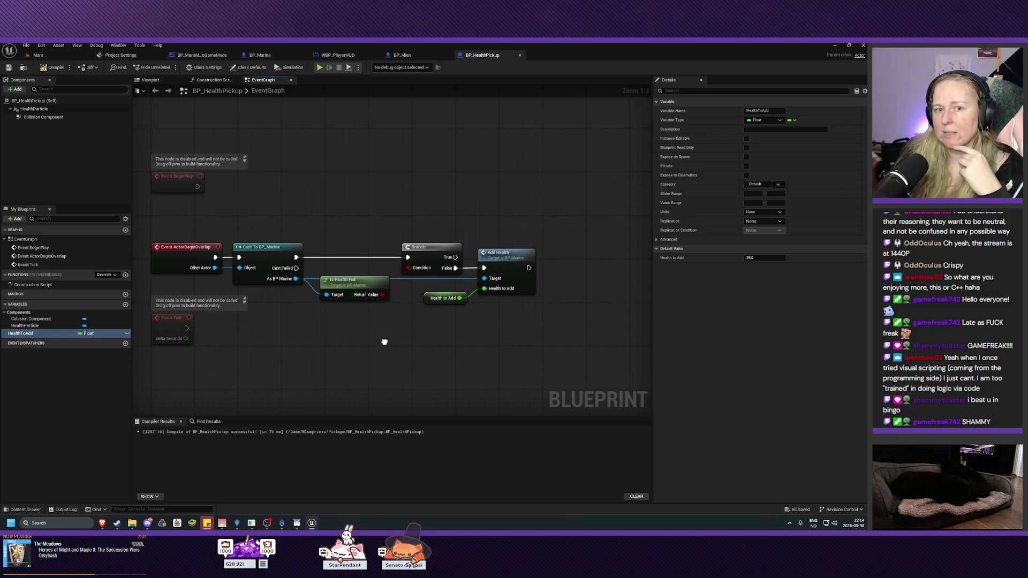
{"action": "left_click_drag", "start_coordinate": [384, 341], "coordinate": [386, 353]}
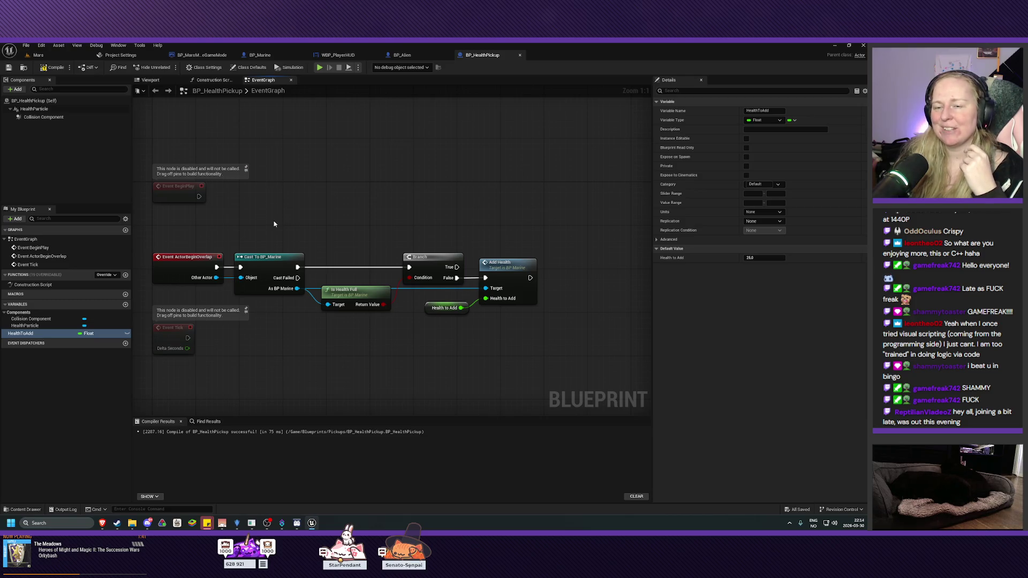
{"action": "mouse_move", "coordinate": [272, 220]}
{"action": "left_mouse_down"}
{"action": "mouse_move", "coordinate": [319, 283]}
{"action": "mouse_move", "coordinate": [537, 328]}
{"action": "left_mouse_up"}
Step: Add a Destroy Actor node that runs after Add Health
{"action": "left_click", "coordinate": [525, 216]}
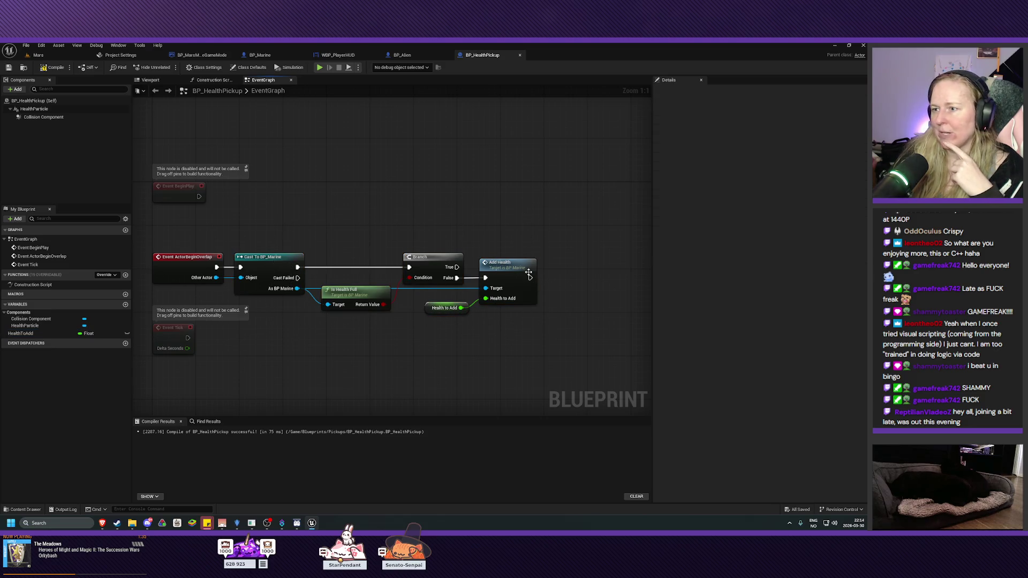
{"action": "left_click_drag", "start_coordinate": [530, 277], "coordinate": [557, 278]}
{"action": "type", "text": "destroy"}
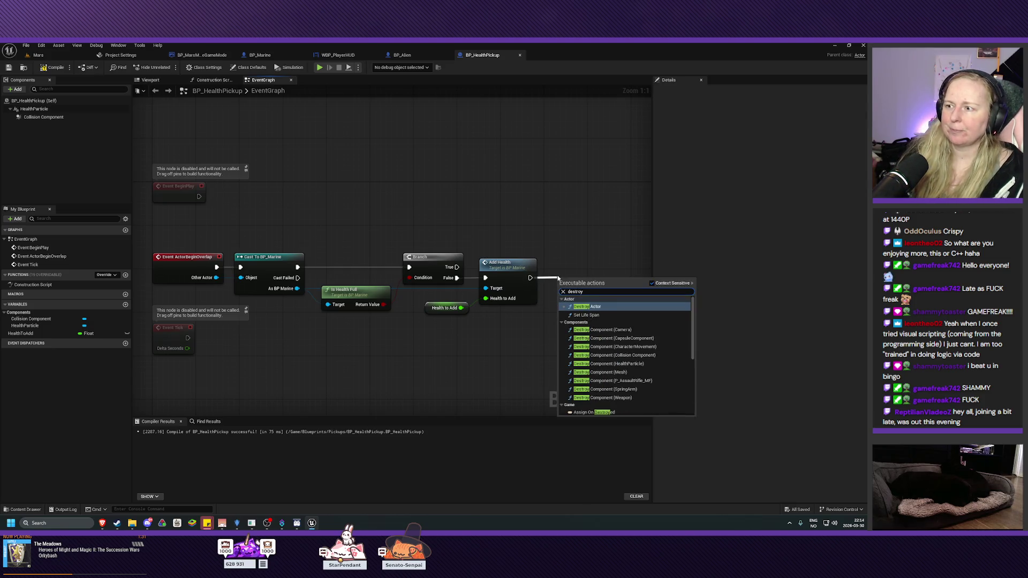
{"action": "left_click", "coordinate": [592, 307]}
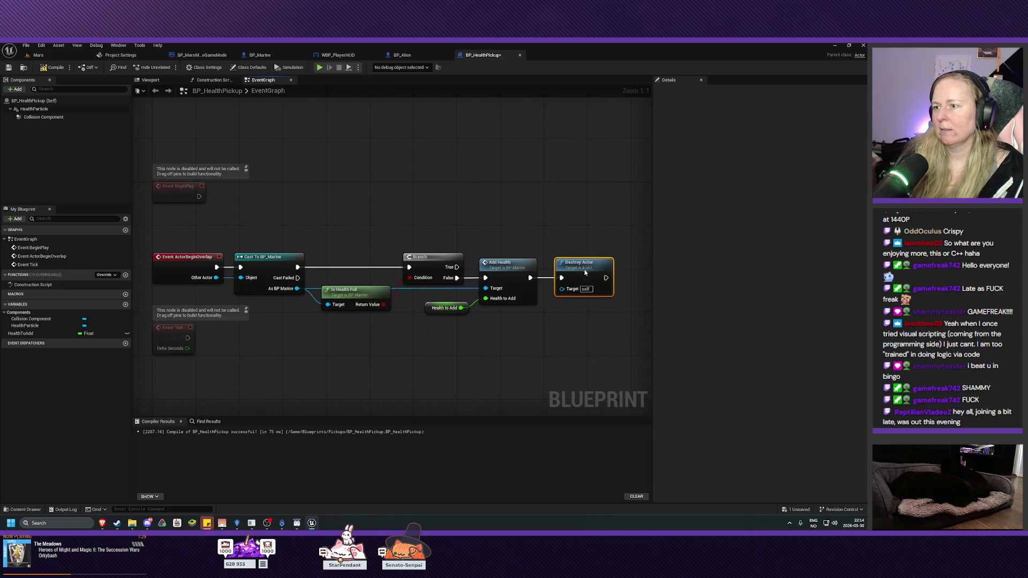
{"action": "right_click", "coordinate": [573, 354]}
{"action": "left_click", "coordinate": [557, 351]}
{"action": "scroll", "coordinate": [533, 342], "scroll_direction": "down", "scroll_amount": 1}
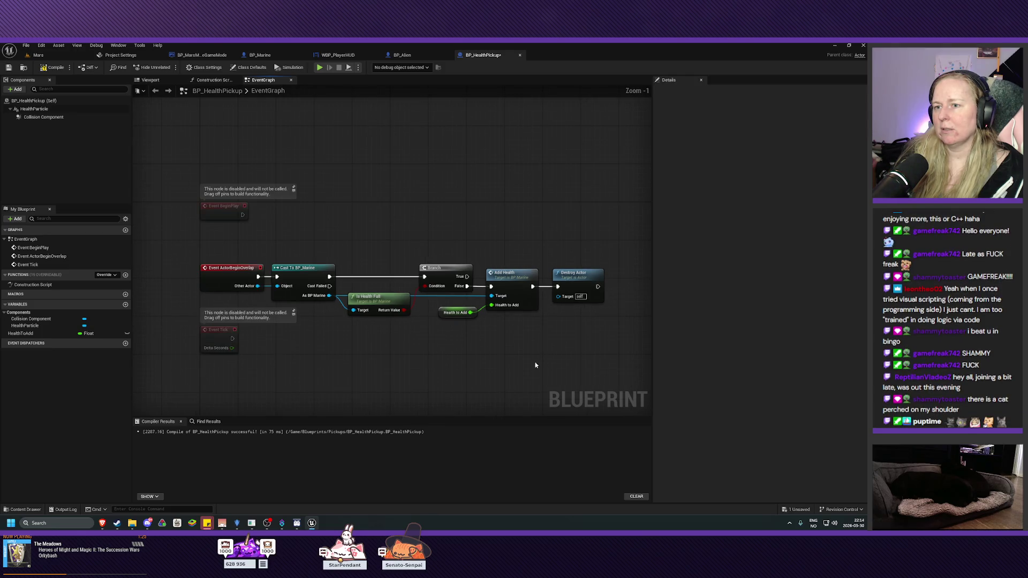
{"action": "scroll", "coordinate": [535, 365], "scroll_direction": "up", "scroll_amount": 1}
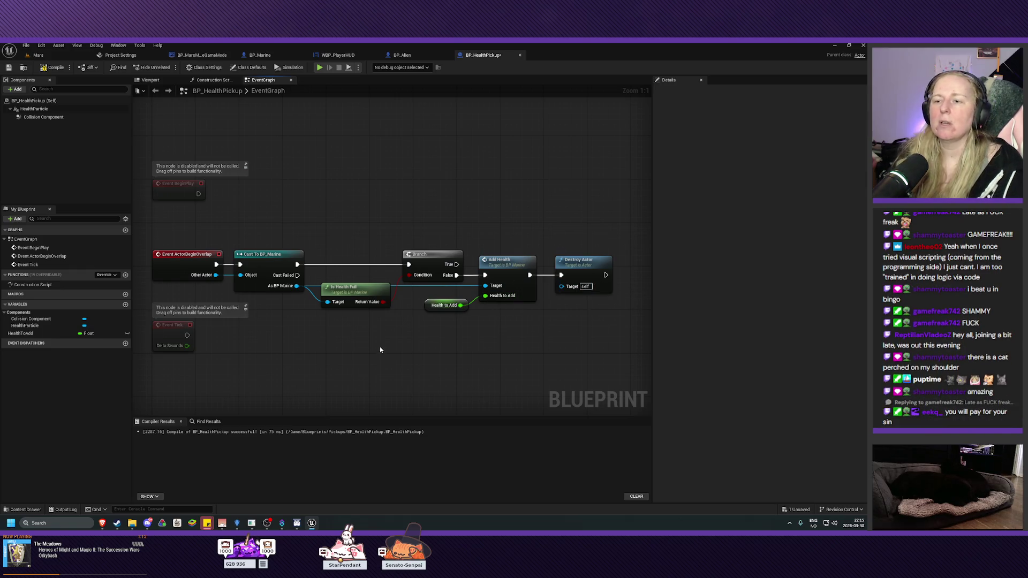
Step: Shift the Cast-to-Destroy Actor chain right and search for 'get palyer' in the freed space
{"action": "mouse_move", "coordinate": [274, 220]}
{"action": "left_mouse_down"}
{"action": "mouse_move", "coordinate": [471, 315]}
{"action": "mouse_move", "coordinate": [616, 314]}
{"action": "left_mouse_up"}
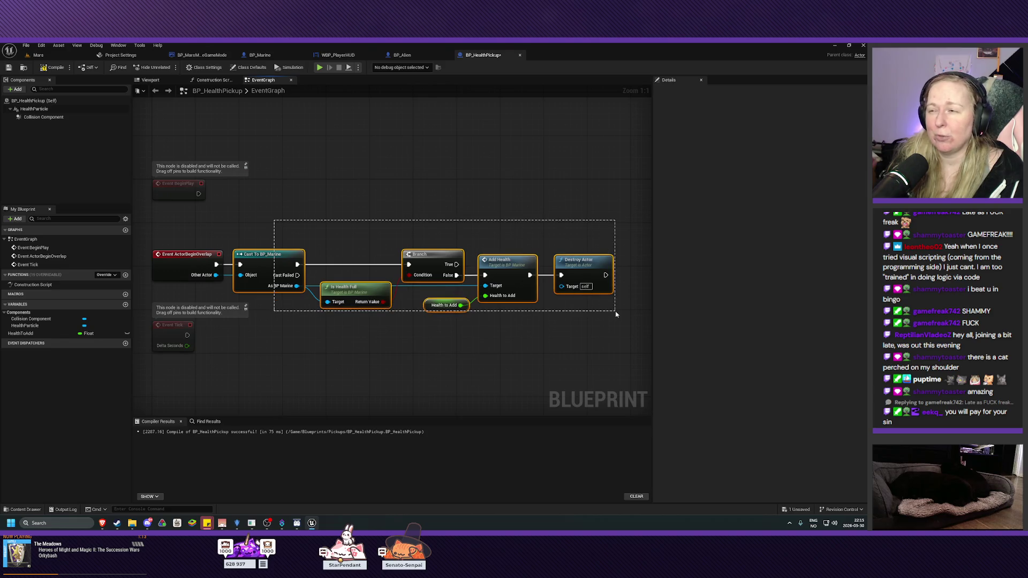
{"action": "left_click_drag", "start_coordinate": [266, 256], "coordinate": [345, 260]}
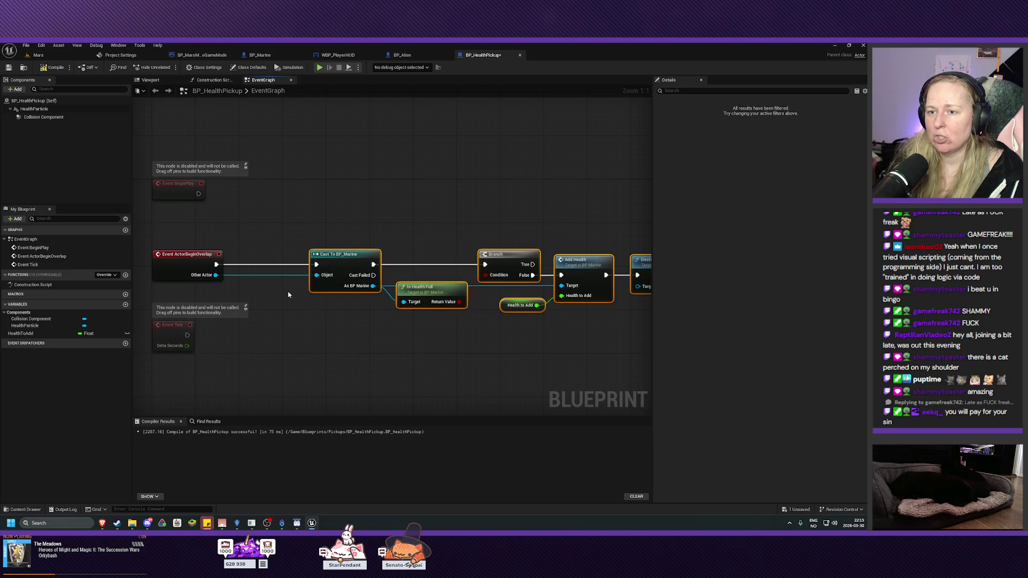
{"action": "left_click", "coordinate": [192, 293]}
{"action": "right_click", "coordinate": [182, 297]}
{"action": "type", "text": "get palyer"}
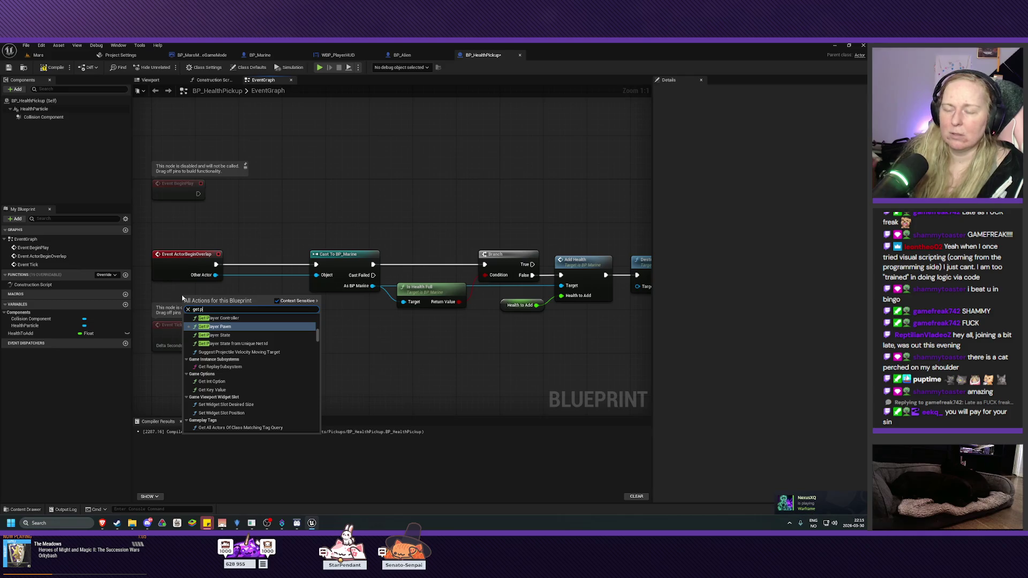
Step: Add Get Player Pawn and an == node comparing its Return Value with Other Actor
{"action": "left_click", "coordinate": [217, 328]}
{"action": "mouse_move", "coordinate": [203, 298]}
{"action": "left_mouse_down"}
{"action": "mouse_move", "coordinate": [182, 293]}
{"action": "mouse_move", "coordinate": [171, 358]}
{"action": "left_mouse_up"}
{"action": "left_click_drag", "start_coordinate": [191, 295], "coordinate": [247, 299]}
{"action": "type", "text": "equa"}
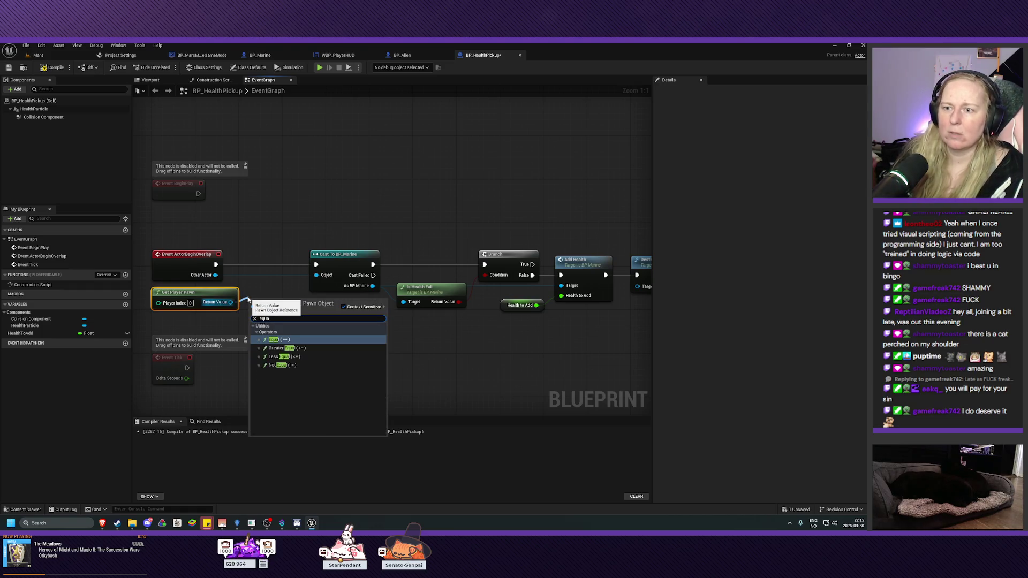
{"action": "left_click", "coordinate": [292, 340]}
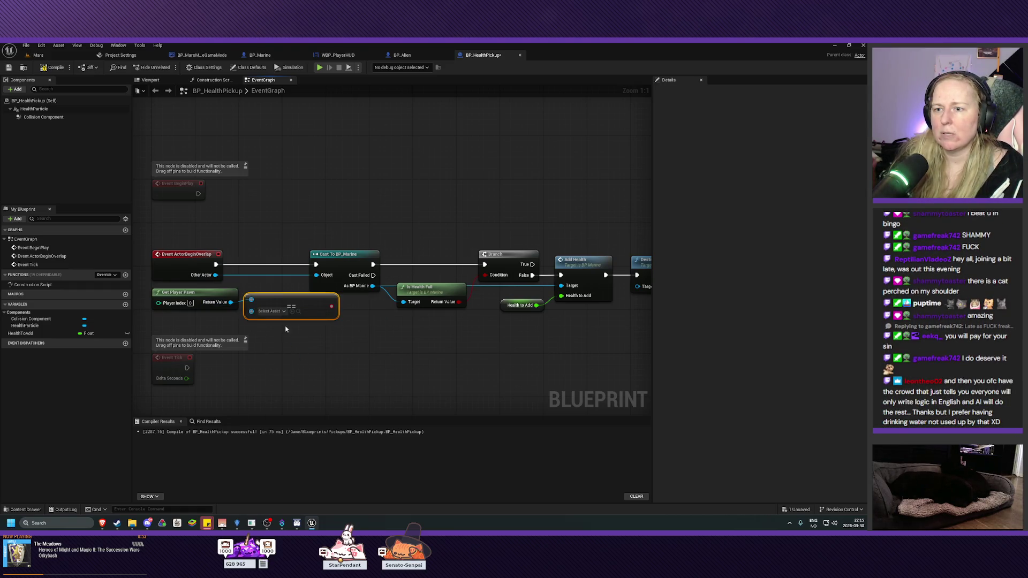
{"action": "left_click_drag", "start_coordinate": [263, 297], "coordinate": [273, 297]}
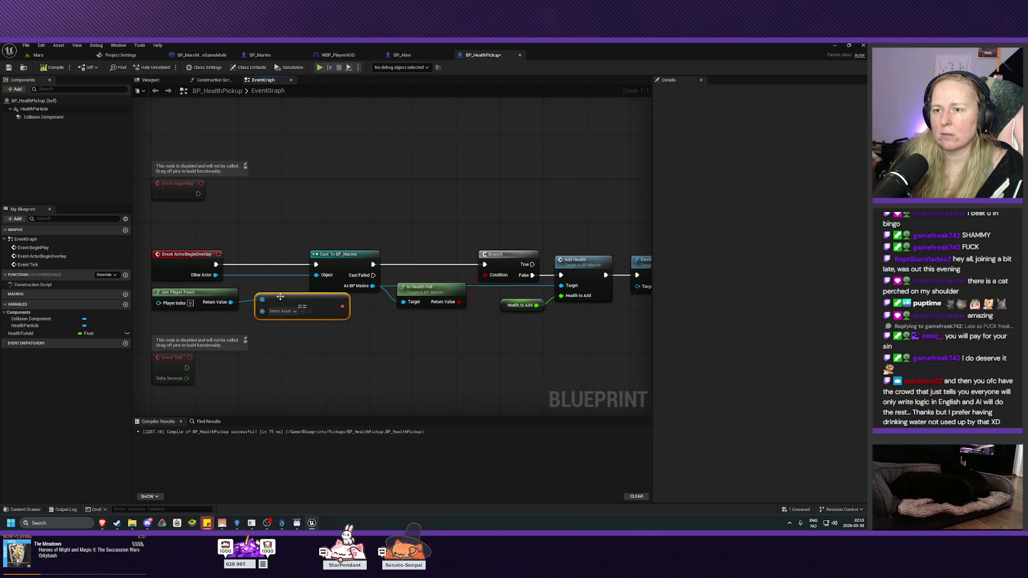
{"action": "left_click", "coordinate": [231, 302], "text": "alt"}
{"action": "mouse_move", "coordinate": [215, 274]}
{"action": "left_mouse_down"}
{"action": "mouse_move", "coordinate": [257, 295]}
{"action": "mouse_move", "coordinate": [263, 313]}
{"action": "mouse_move", "coordinate": [272, 283]}
{"action": "left_mouse_up"}
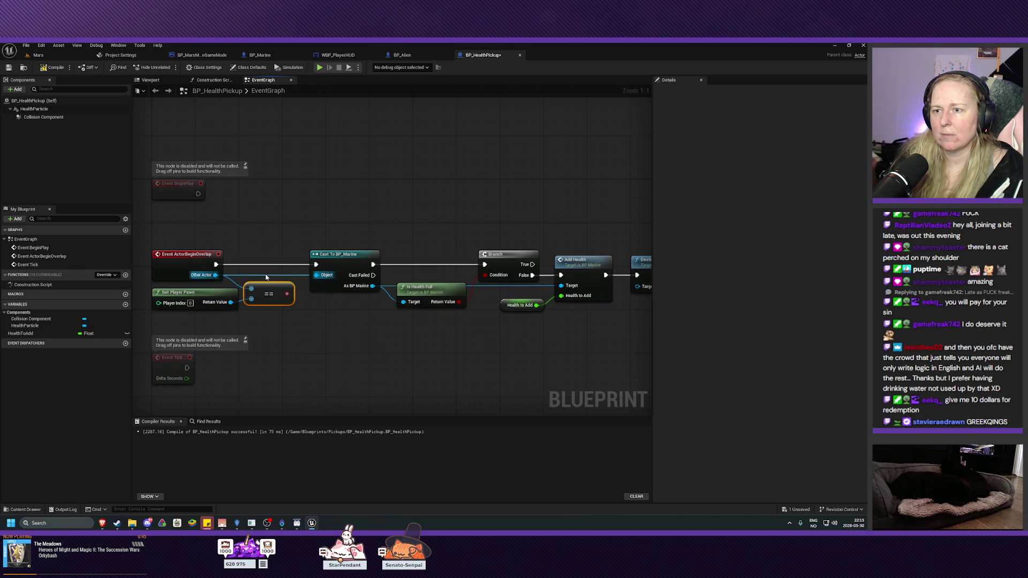
Step: Break the overlap event's links to the cast and move the cast chain further right
{"action": "left_click", "coordinate": [278, 276], "text": "alt"}
{"action": "left_click", "coordinate": [273, 268], "text": "alt"}
{"action": "left_click_drag", "start_coordinate": [278, 289], "coordinate": [281, 284]}
{"action": "mouse_move", "coordinate": [414, 217]}
{"action": "left_mouse_down"}
{"action": "mouse_move", "coordinate": [380, 202]}
{"action": "mouse_move", "coordinate": [213, 192]}
{"action": "mouse_move", "coordinate": [484, 323]}
{"action": "left_mouse_up"}
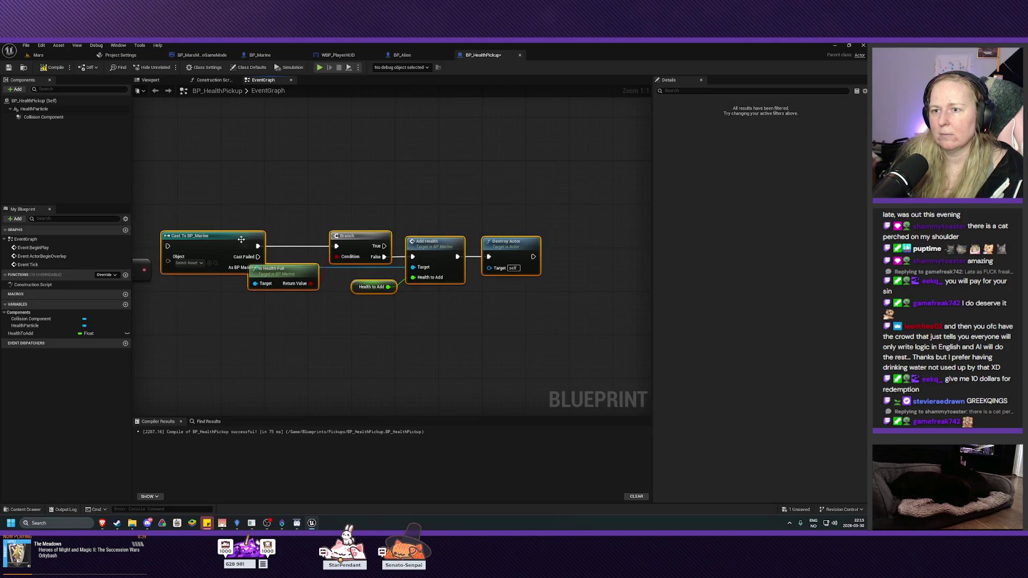
{"action": "left_click_drag", "start_coordinate": [243, 239], "coordinate": [439, 234]}
{"action": "left_click_drag", "start_coordinate": [349, 301], "coordinate": [467, 309]}
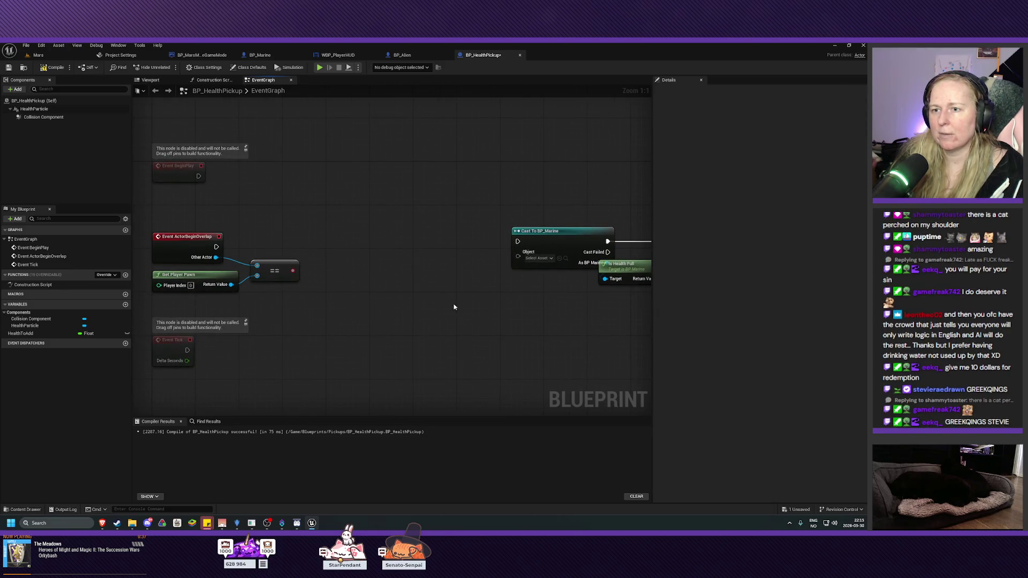
Step: Add a Branch node off Event ActorBeginOverlap's execution output
{"action": "mouse_move", "coordinate": [216, 247]}
{"action": "left_mouse_down"}
{"action": "mouse_move", "coordinate": [278, 261]}
{"action": "mouse_move", "coordinate": [332, 249]}
{"action": "mouse_move", "coordinate": [318, 249]}
{"action": "left_mouse_up"}
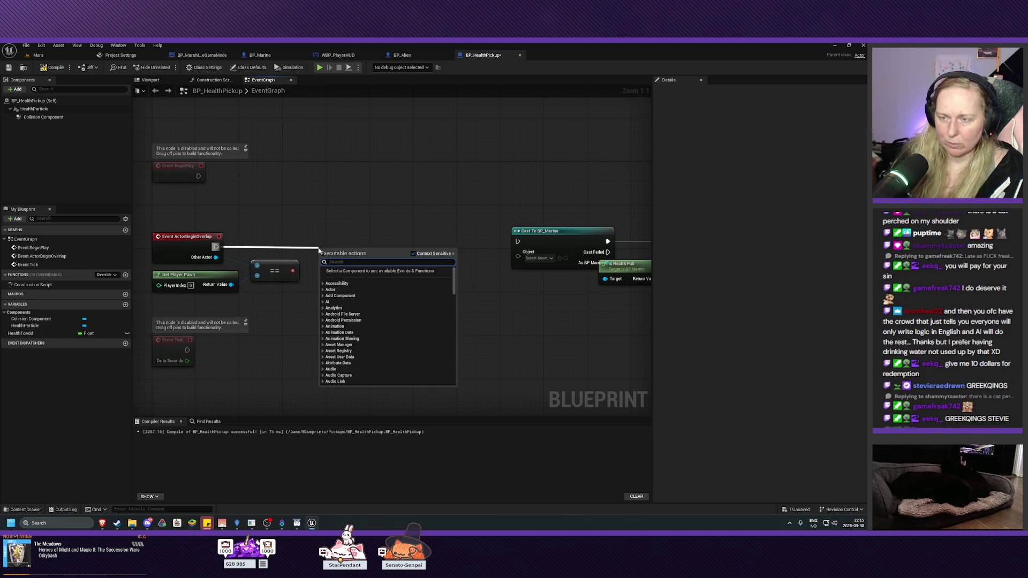
{"action": "type", "text": "branch"}
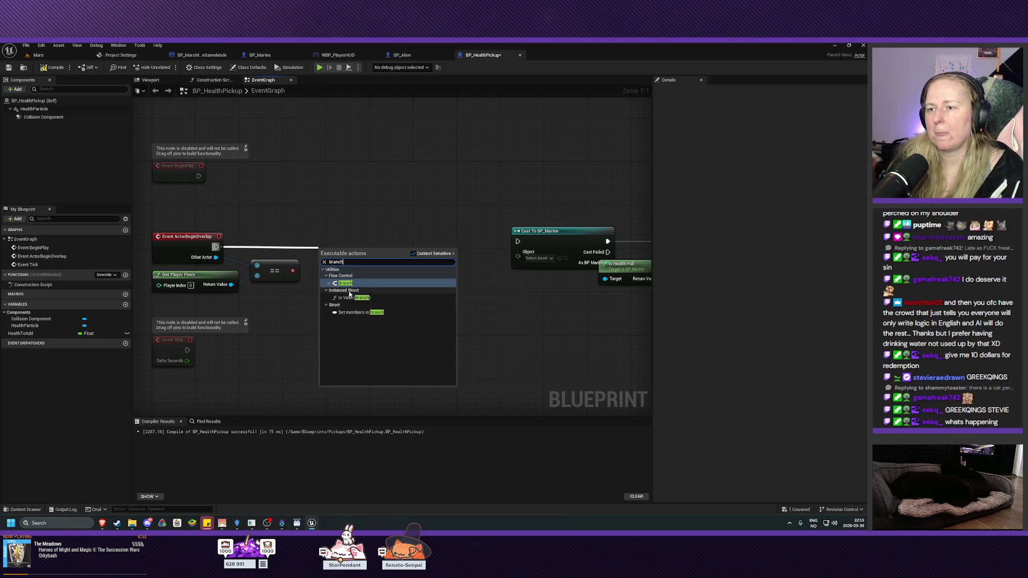
{"action": "key", "text": "Return"}
Step: Rearrange the Branch, Cast To BP_Marine, Is Health Full and Destroy Actor nodes neatly
{"action": "mouse_move", "coordinate": [648, 289]}
{"action": "left_mouse_down"}
{"action": "mouse_move", "coordinate": [497, 229]}
{"action": "mouse_move", "coordinate": [393, 234]}
{"action": "left_mouse_up"}
{"action": "mouse_move", "coordinate": [464, 256]}
{"action": "left_mouse_down"}
{"action": "mouse_move", "coordinate": [464, 287]}
{"action": "mouse_move", "coordinate": [479, 293]}
{"action": "left_mouse_up"}
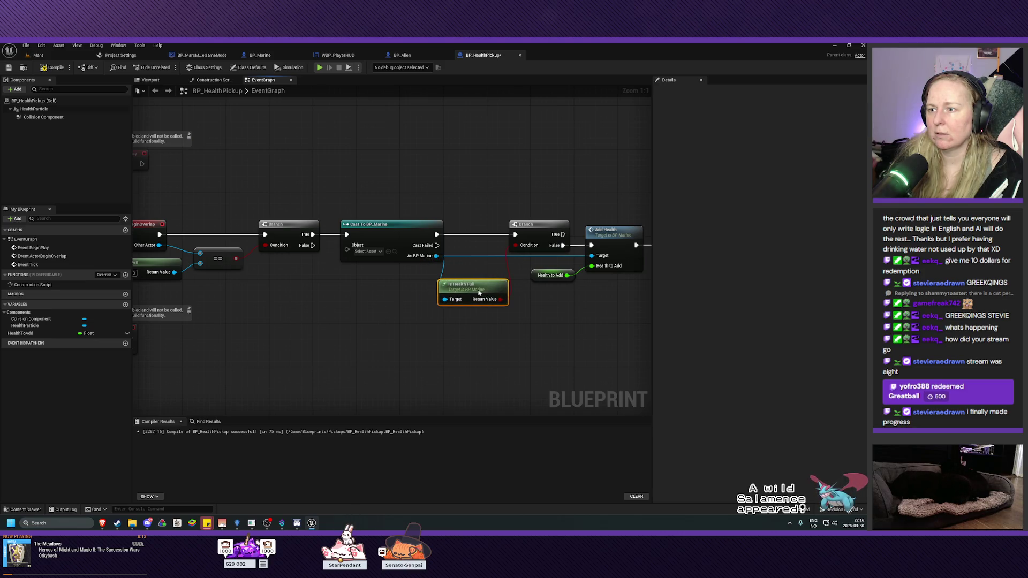
{"action": "left_click_drag", "start_coordinate": [566, 337], "coordinate": [432, 335]}
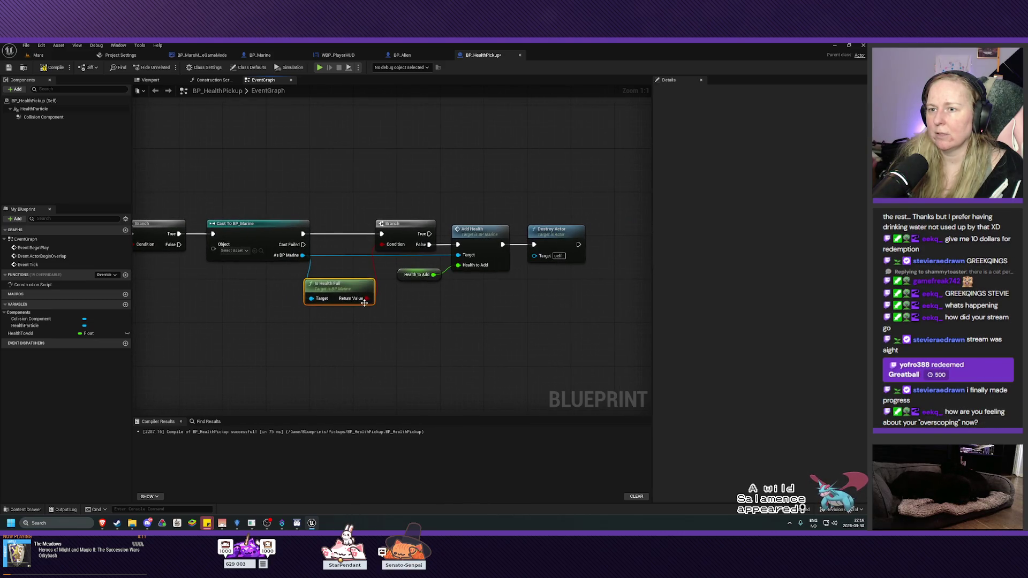
{"action": "mouse_move", "coordinate": [334, 289]}
{"action": "left_mouse_down"}
{"action": "mouse_move", "coordinate": [360, 289]}
{"action": "mouse_move", "coordinate": [351, 289]}
{"action": "left_mouse_up"}
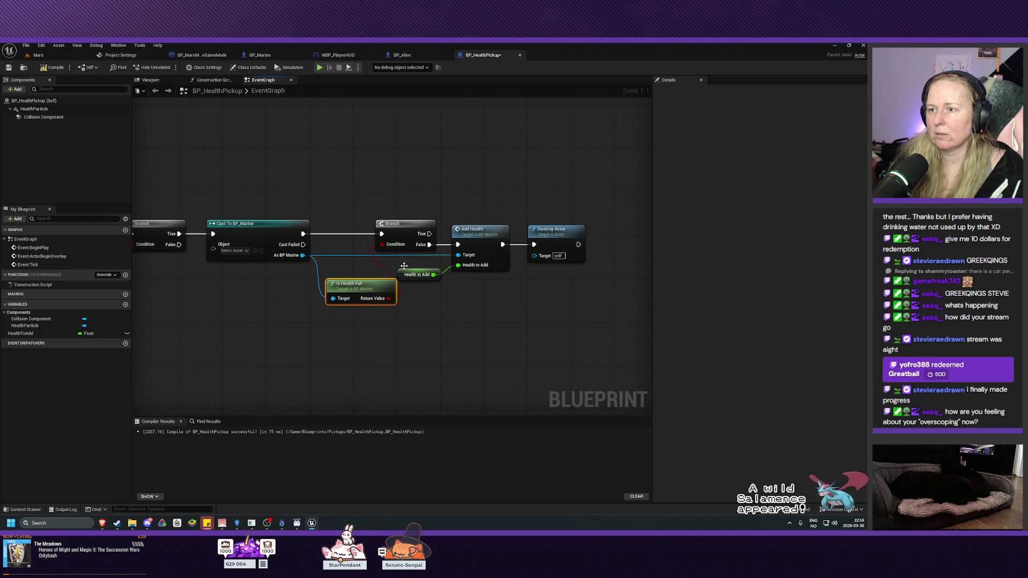
{"action": "left_click_drag", "start_coordinate": [409, 196], "coordinate": [563, 277]}
{"action": "left_click_drag", "start_coordinate": [405, 231], "coordinate": [454, 232]}
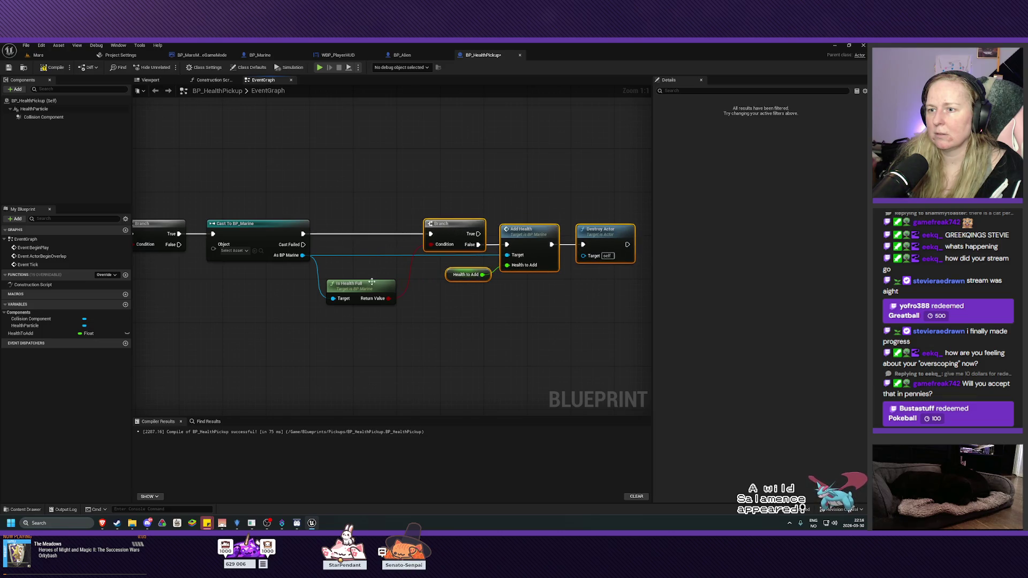
{"action": "left_click_drag", "start_coordinate": [371, 282], "coordinate": [369, 269]}
{"action": "left_click", "coordinate": [419, 341]}
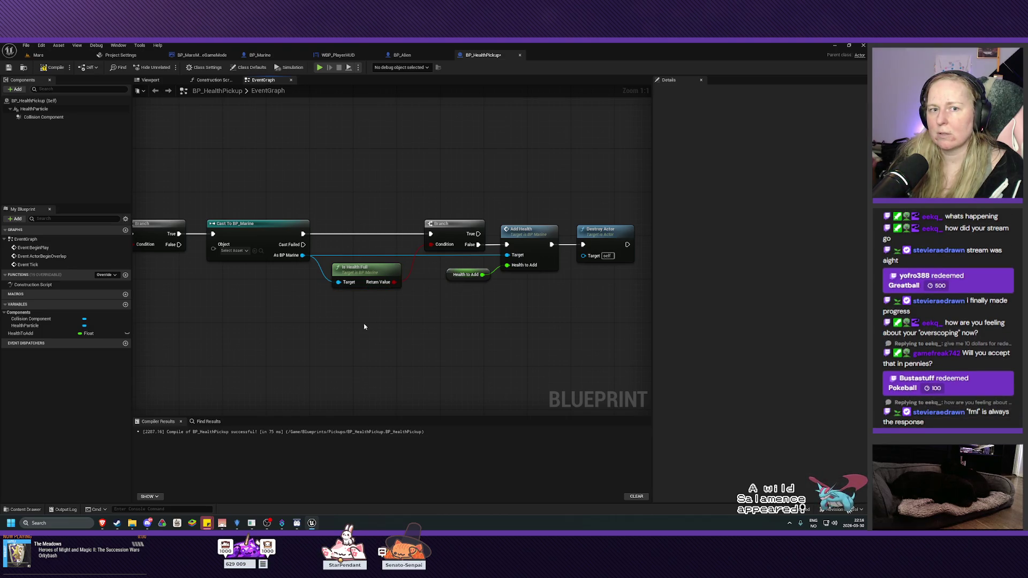
Step: Compile, locate the error, and connect Other Actor to Cast To BP_Marine's Object input
{"action": "left_click", "coordinate": [55, 69]}
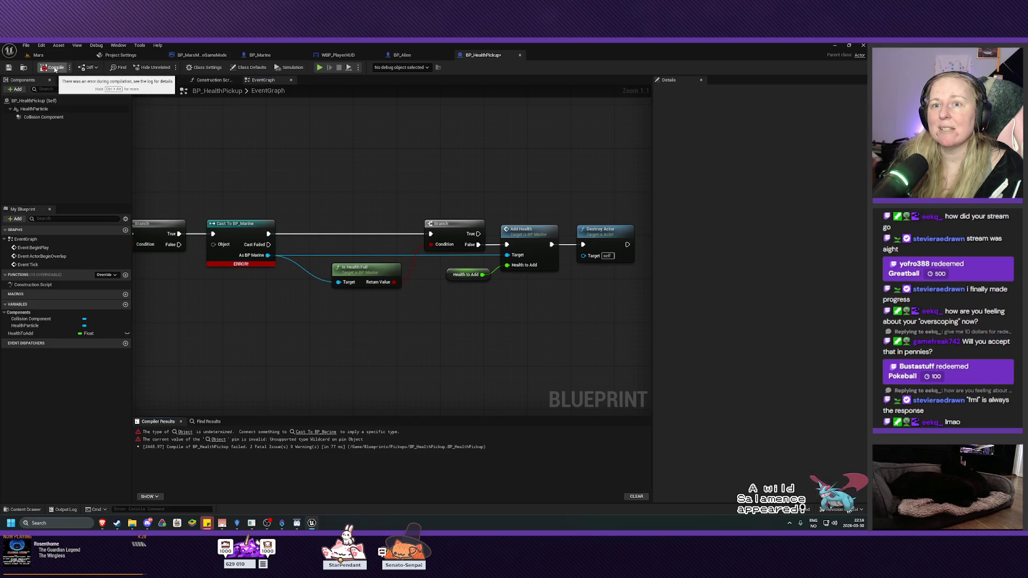
{"action": "left_click_drag", "start_coordinate": [354, 348], "coordinate": [474, 351]}
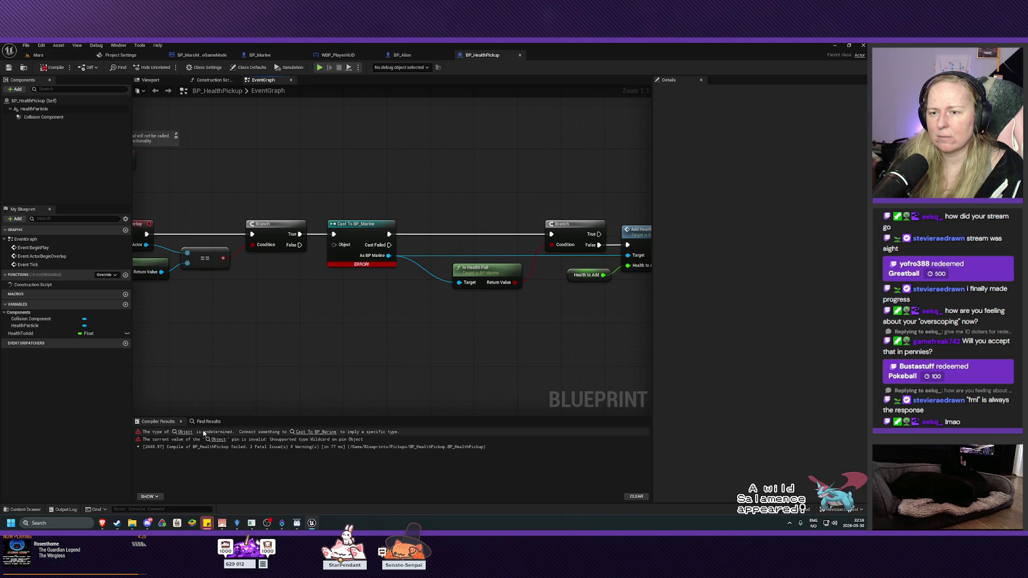
{"action": "left_click", "coordinate": [185, 432]}
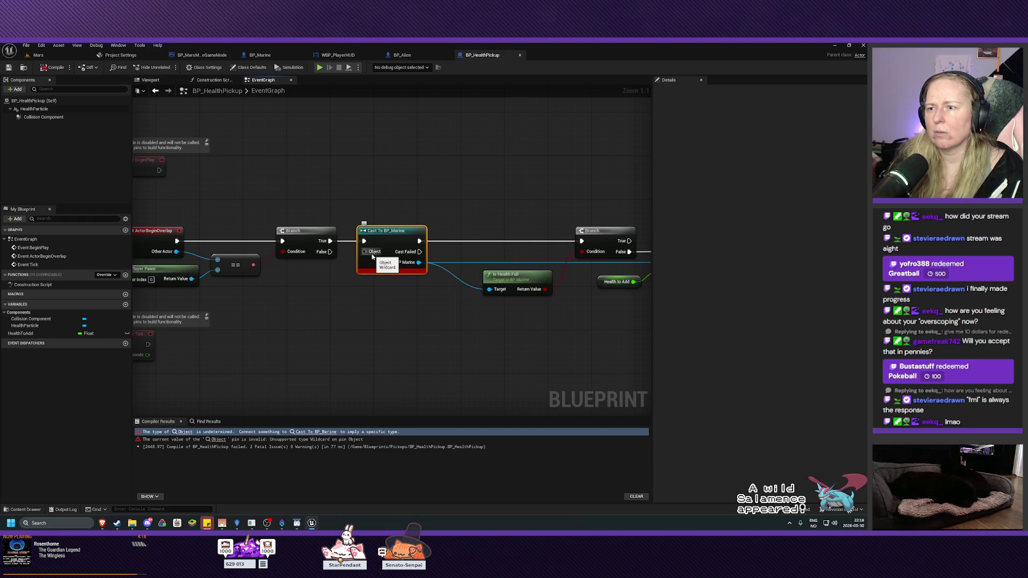
{"action": "left_click_drag", "start_coordinate": [365, 252], "coordinate": [177, 252]}
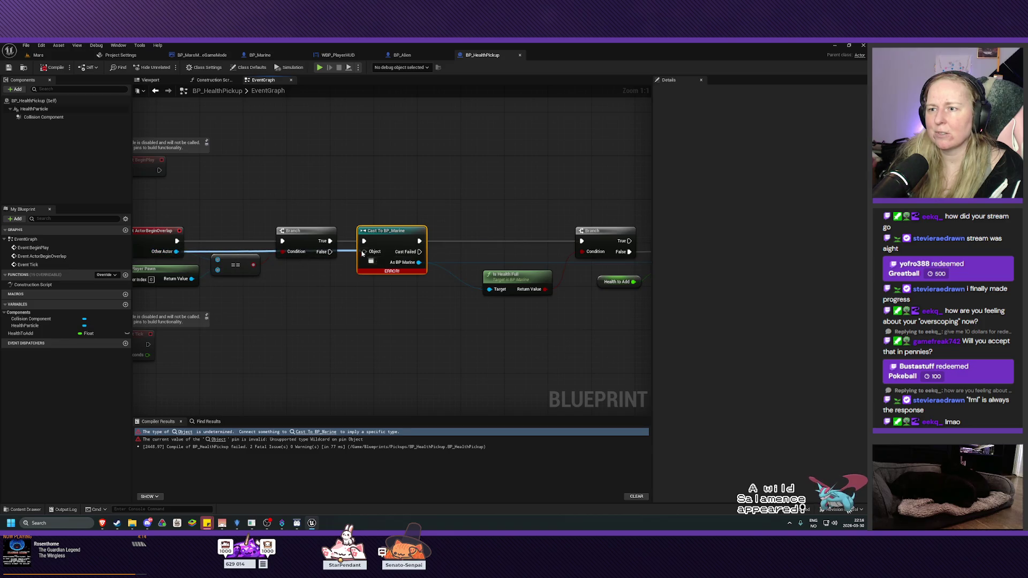
Step: Recompile BP_HealthPickup with F7 and save it with Ctrl+S
{"action": "key", "text": "F7"}
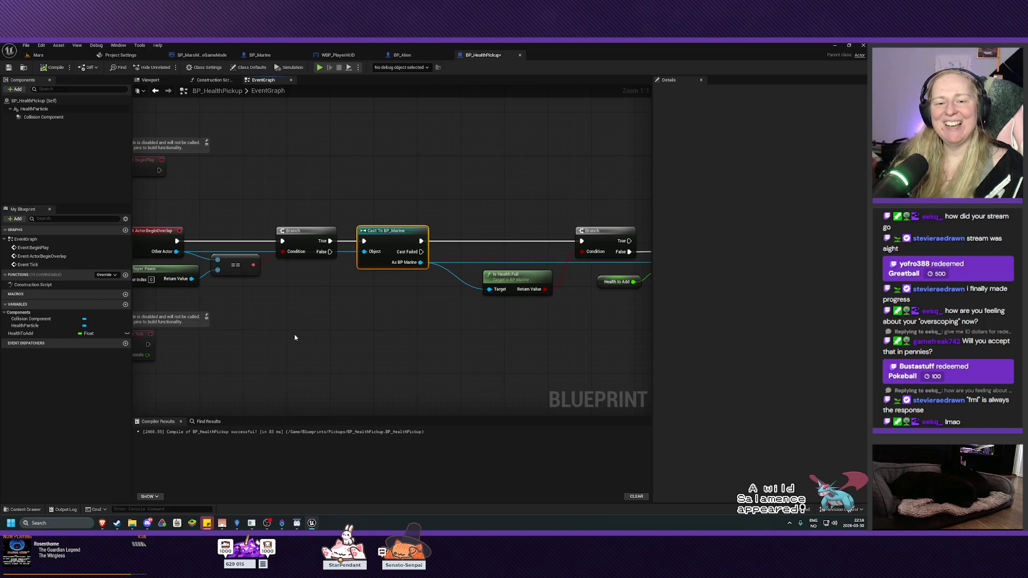
{"action": "key", "text": "ctrl+s"}
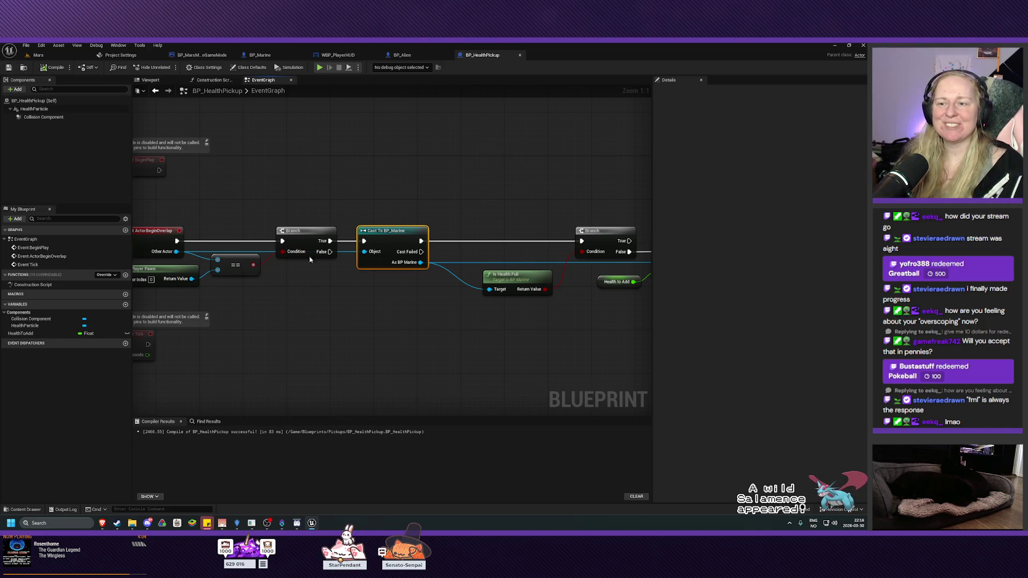
{"action": "mouse_move", "coordinate": [349, 324]}
{"action": "left_mouse_down"}
{"action": "mouse_move", "coordinate": [422, 324]}
{"action": "mouse_move", "coordinate": [336, 314]}
{"action": "mouse_move", "coordinate": [332, 324]}
{"action": "mouse_move", "coordinate": [434, 326]}
{"action": "left_mouse_up"}
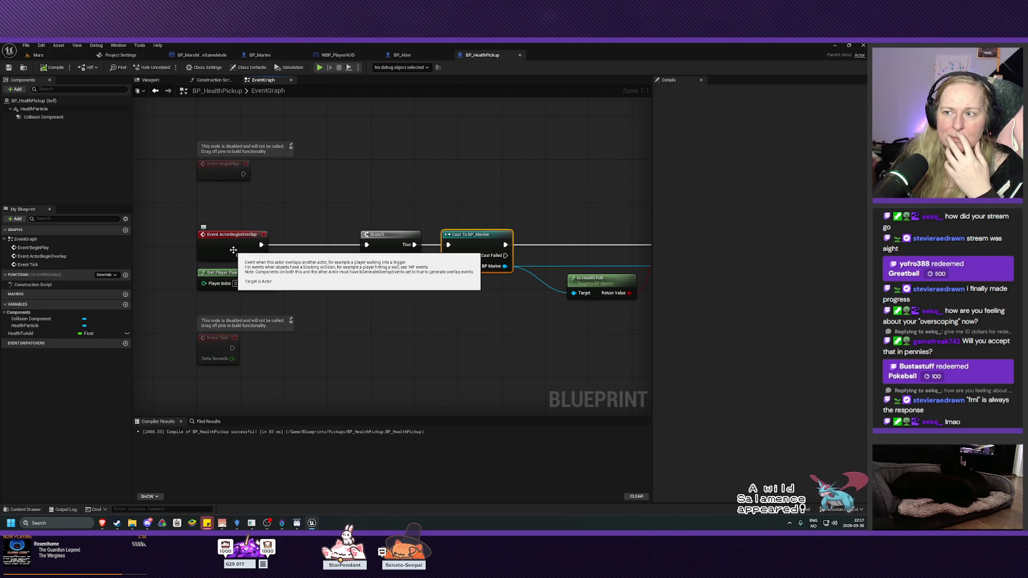
Step: Inspect the overlap event, Get Player Pawn, == comparison and Cast To BP_Marine nodes
{"action": "left_click", "coordinate": [233, 250]}
{"action": "left_click", "coordinate": [243, 278]}
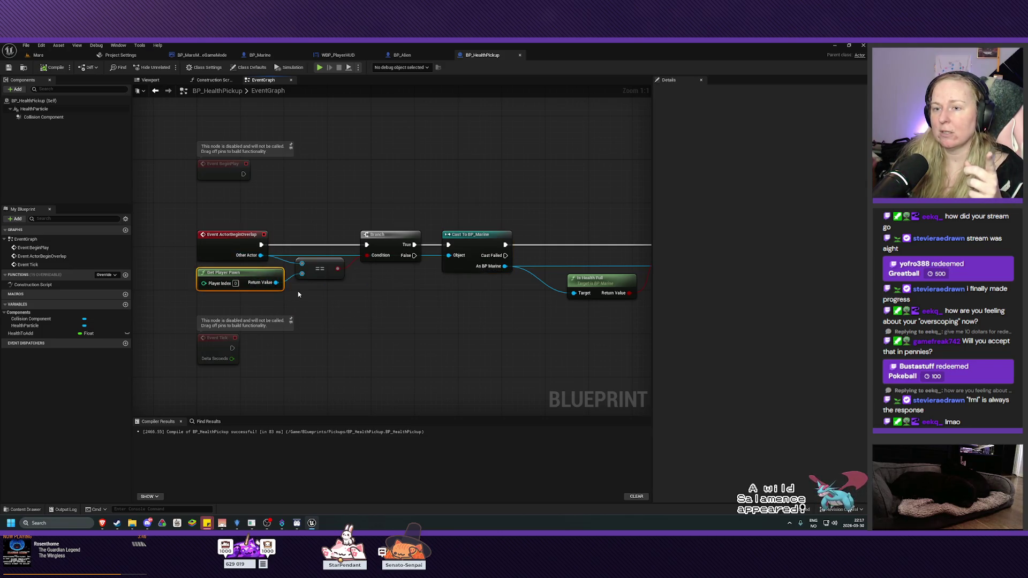
{"action": "left_click", "coordinate": [321, 272]}
{"action": "right_click", "coordinate": [417, 325]}
{"action": "left_click", "coordinate": [406, 300]}
{"action": "mouse_move", "coordinate": [406, 301]}
{"action": "left_mouse_down"}
{"action": "mouse_move", "coordinate": [424, 300]}
{"action": "mouse_move", "coordinate": [395, 316]}
{"action": "left_mouse_up"}
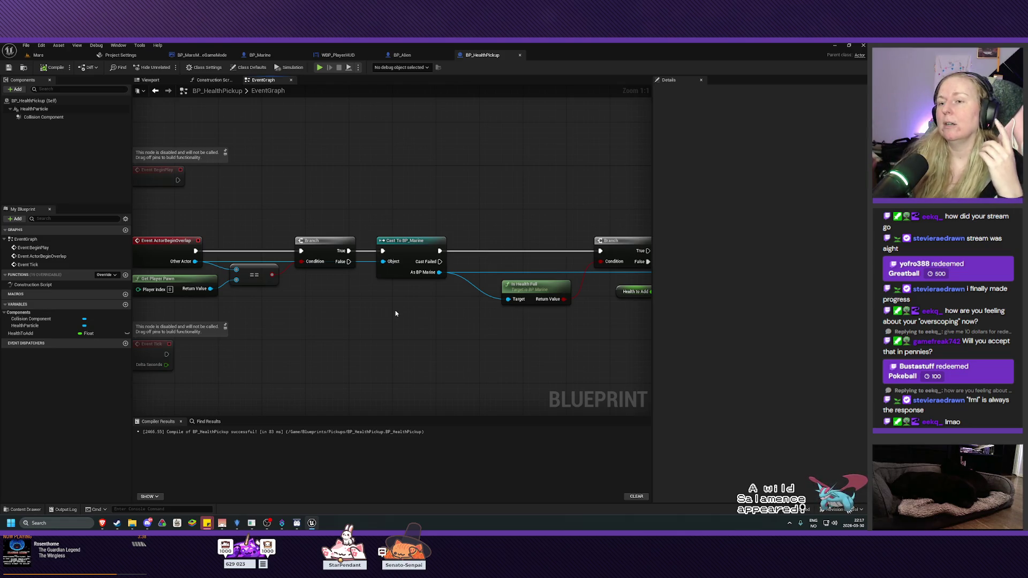
{"action": "left_click", "coordinate": [407, 241]}
{"action": "mouse_move", "coordinate": [444, 317]}
{"action": "left_mouse_down"}
{"action": "mouse_move", "coordinate": [310, 302]}
{"action": "mouse_move", "coordinate": [290, 311]}
{"action": "left_mouse_up"}
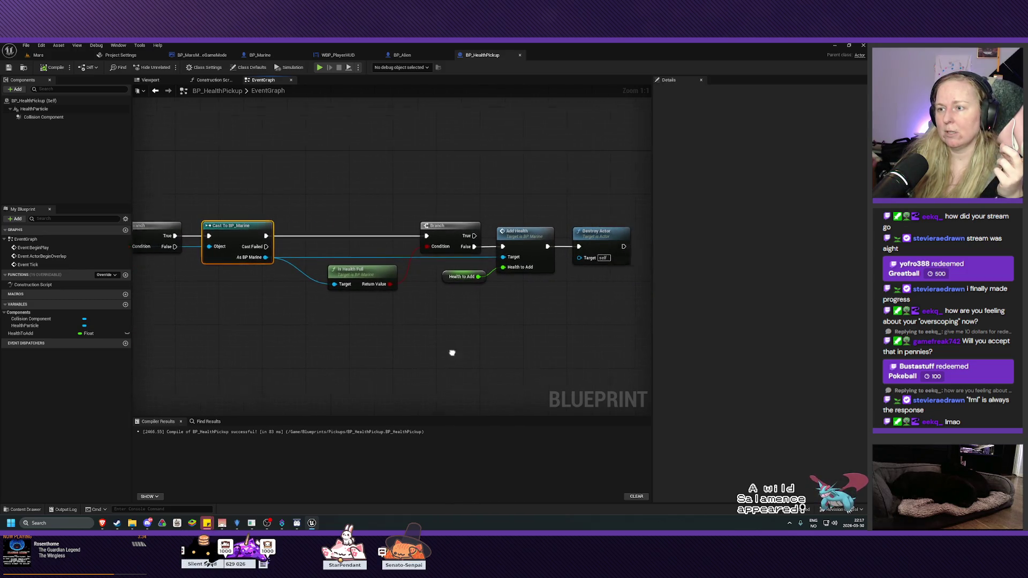
Step: Move Branch, Is Health Full, Health to Add, Add Health and Destroy Actor left, then reopen Mars
{"action": "mouse_move", "coordinate": [547, 157]}
{"action": "left_mouse_down"}
{"action": "mouse_move", "coordinate": [447, 298]}
{"action": "mouse_move", "coordinate": [328, 321]}
{"action": "left_mouse_up"}
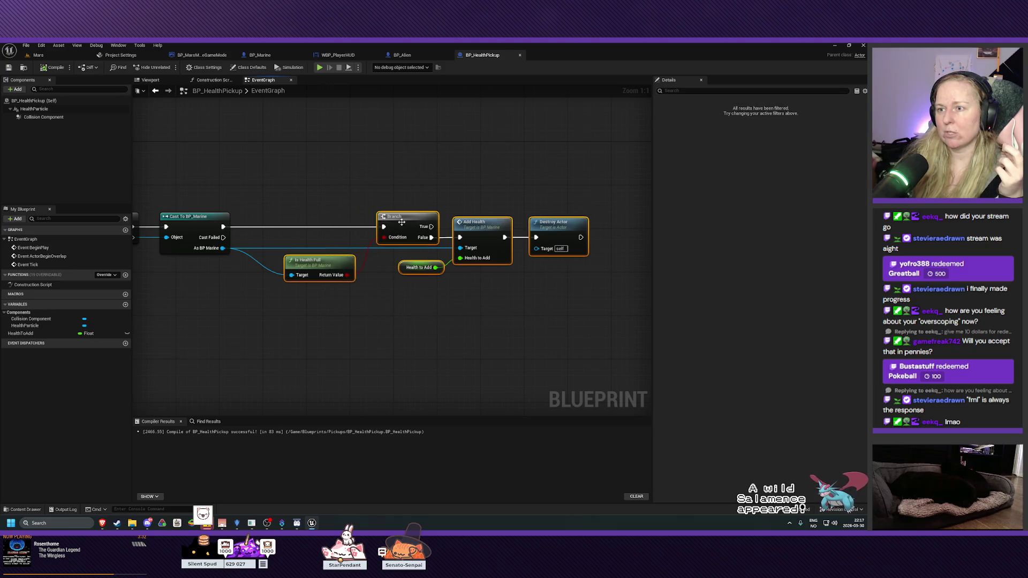
{"action": "left_click_drag", "start_coordinate": [407, 221], "coordinate": [375, 222]}
{"action": "left_click", "coordinate": [344, 328]}
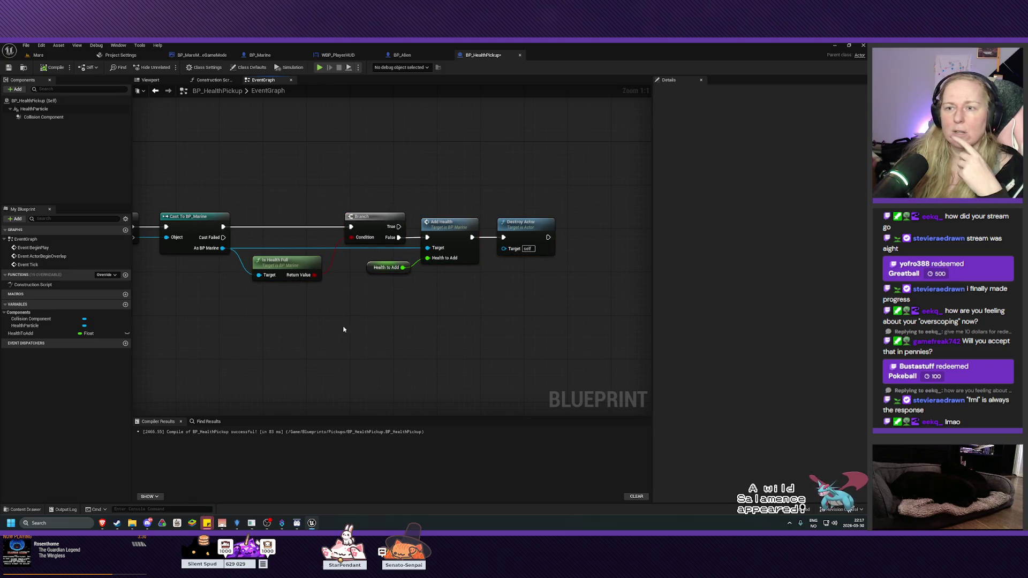
{"action": "right_click", "coordinate": [325, 340]}
{"action": "left_click", "coordinate": [252, 316]}
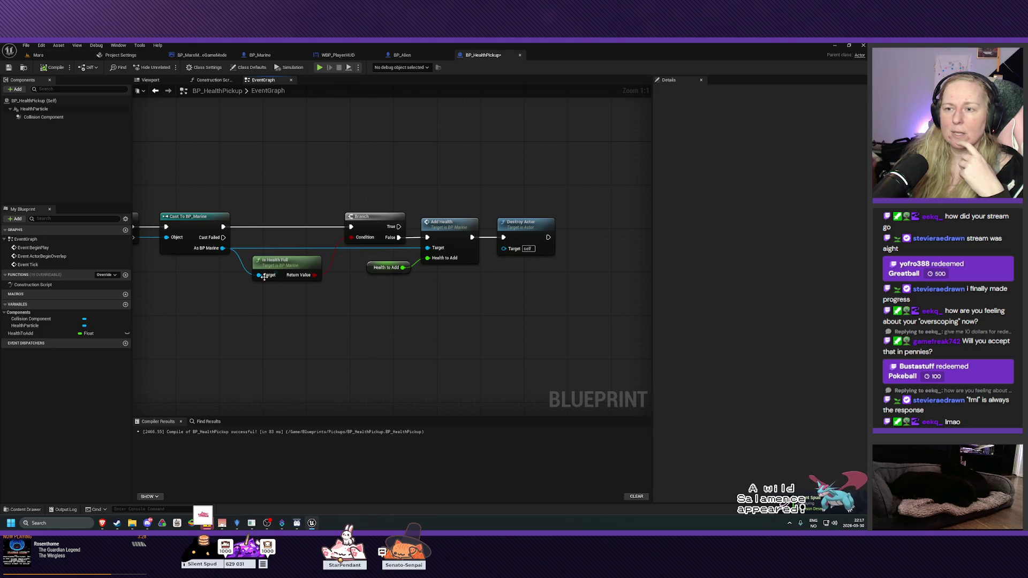
{"action": "left_click", "coordinate": [289, 266]}
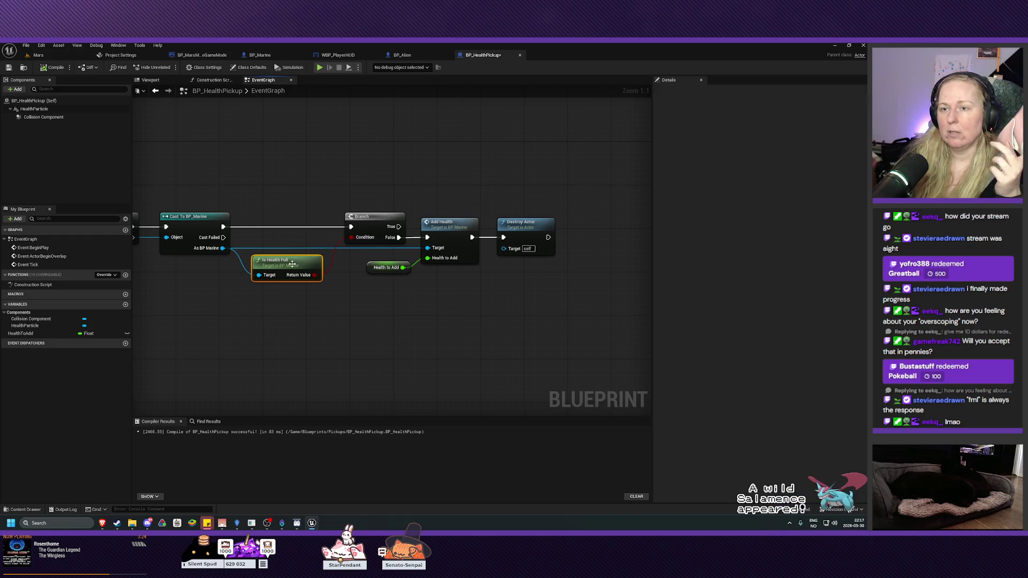
{"action": "left_click", "coordinate": [380, 236]}
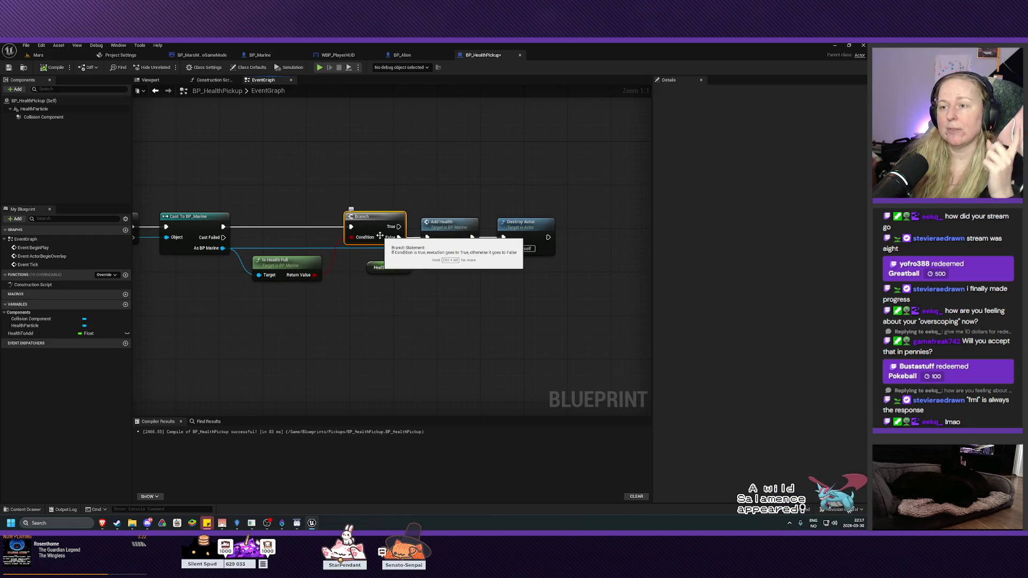
{"action": "left_click", "coordinate": [347, 292]}
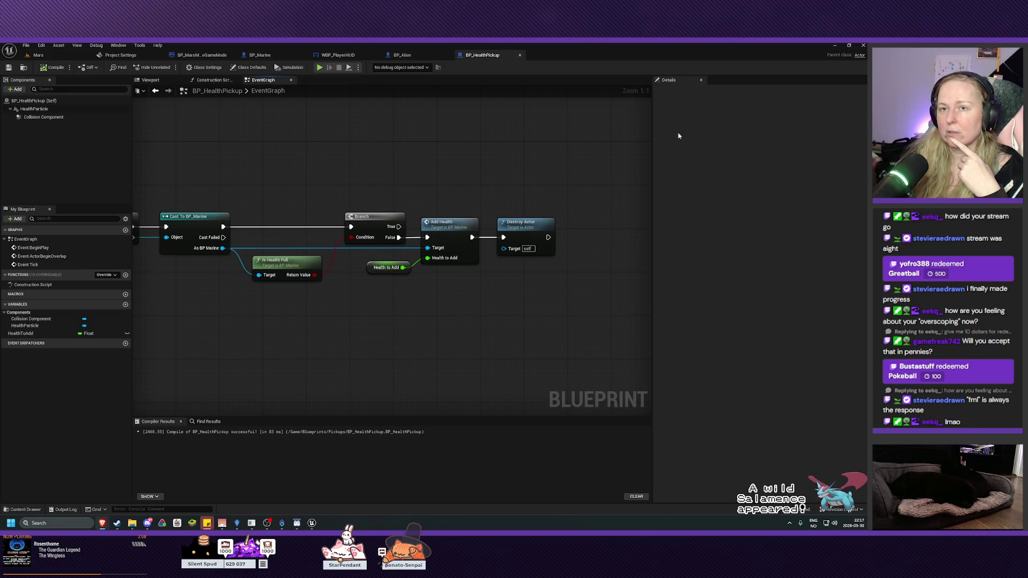
{"action": "left_click", "coordinate": [62, 57]}
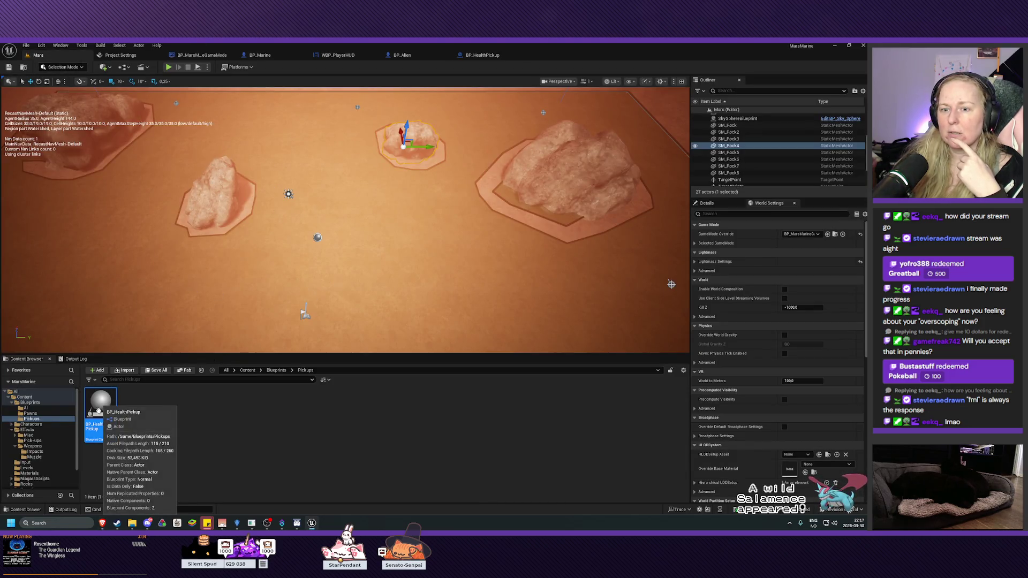
Step: Drop a BP_HealthPickup onto the Mars terrain, play-test the level shooting aliens, then stop
{"action": "left_click_drag", "start_coordinate": [100, 407], "coordinate": [381, 289]}
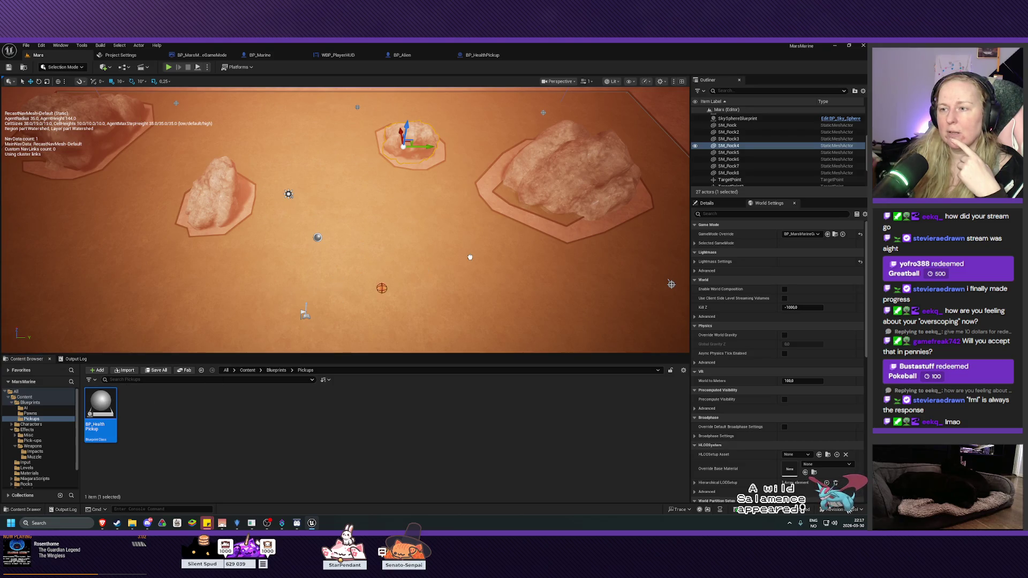
{"action": "left_click_drag", "start_coordinate": [477, 221], "coordinate": [477, 223]}
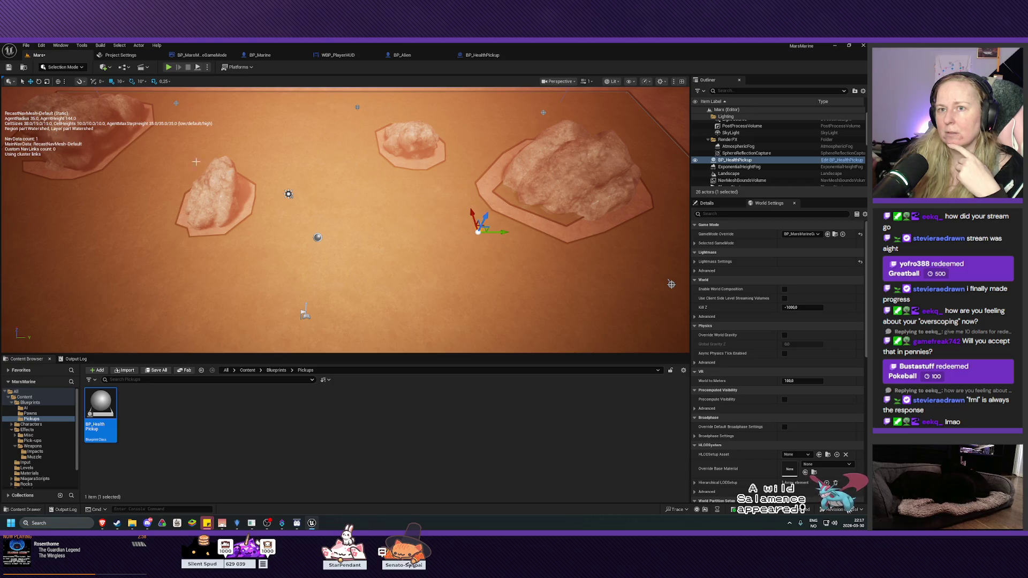
{"action": "left_click", "coordinate": [168, 69]}
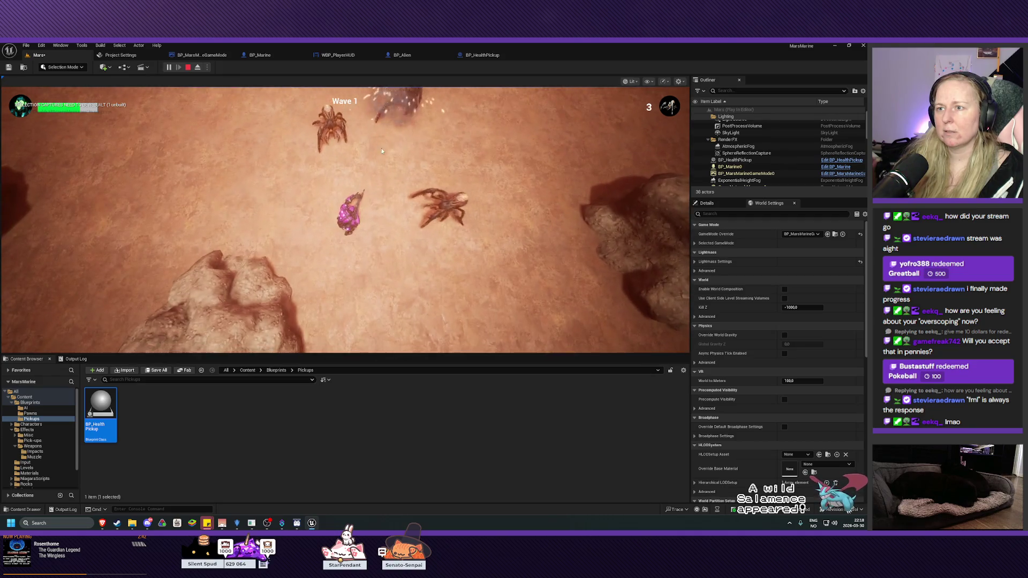
{"action": "left_click", "coordinate": [345, 127]}
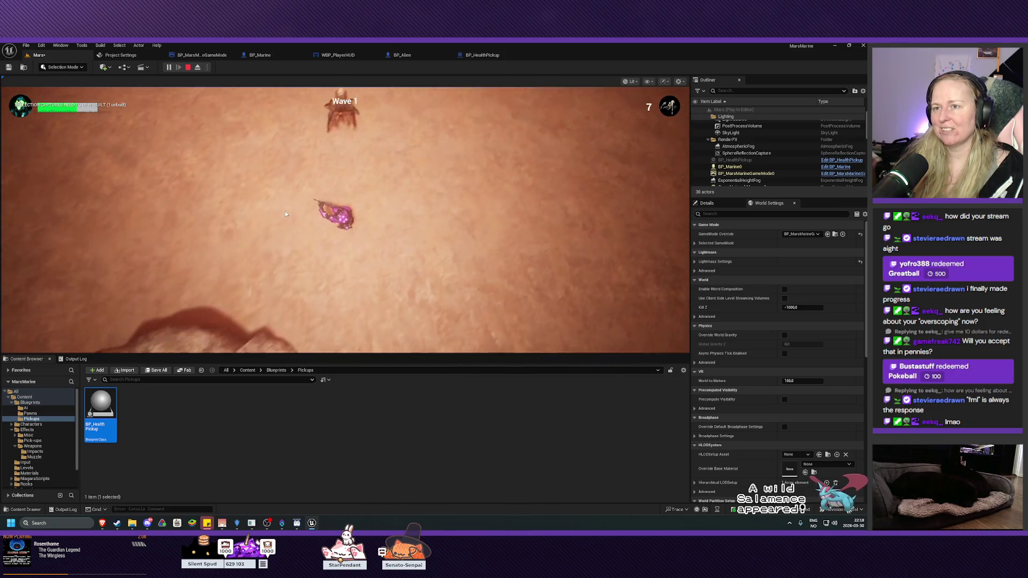
{"action": "key", "text": "Escape"}
{"action": "mouse_move", "coordinate": [643, 206]}
{"action": "left_mouse_down"}
{"action": "mouse_move", "coordinate": [588, 219]}
{"action": "mouse_move", "coordinate": [589, 230]}
{"action": "left_mouse_up"}
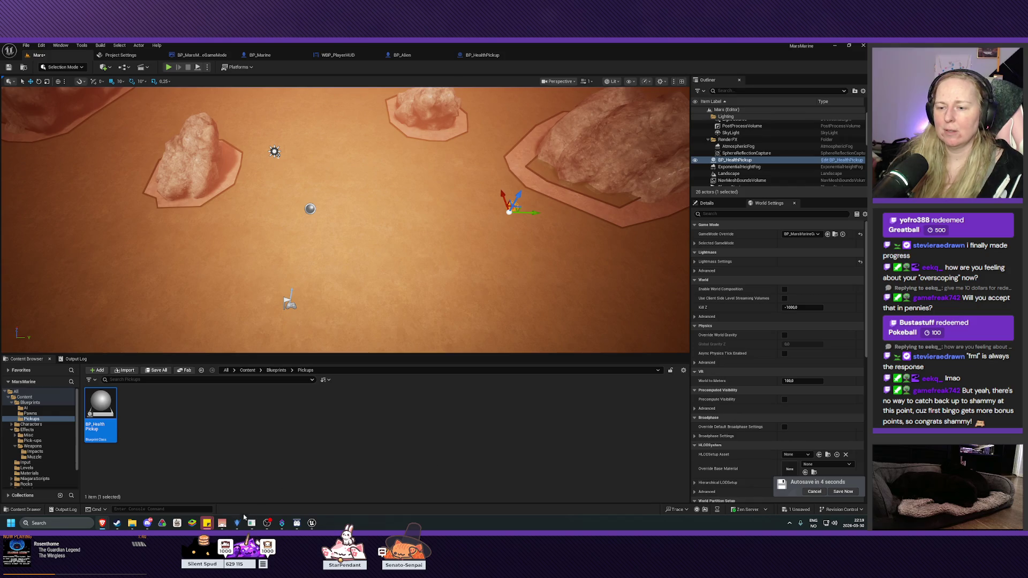
{"action": "left_click", "coordinate": [241, 522]}
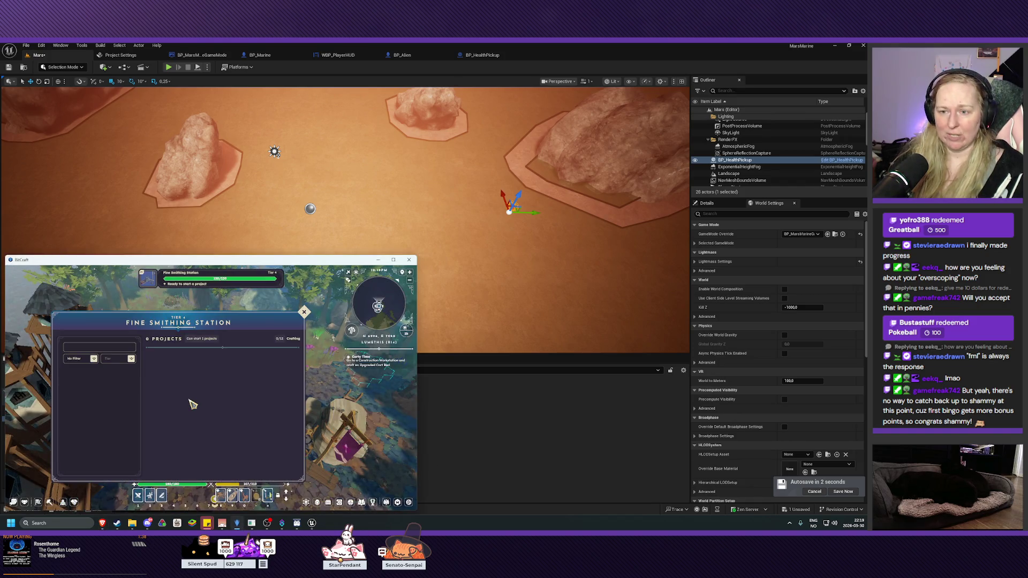
{"action": "key", "text": "Escape"}
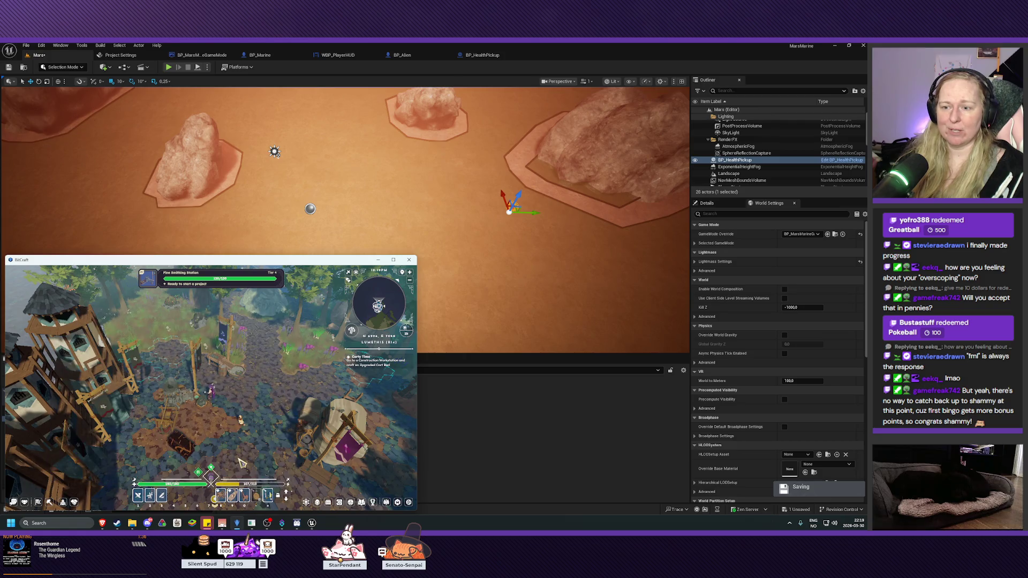
{"action": "left_click", "coordinate": [501, 473]}
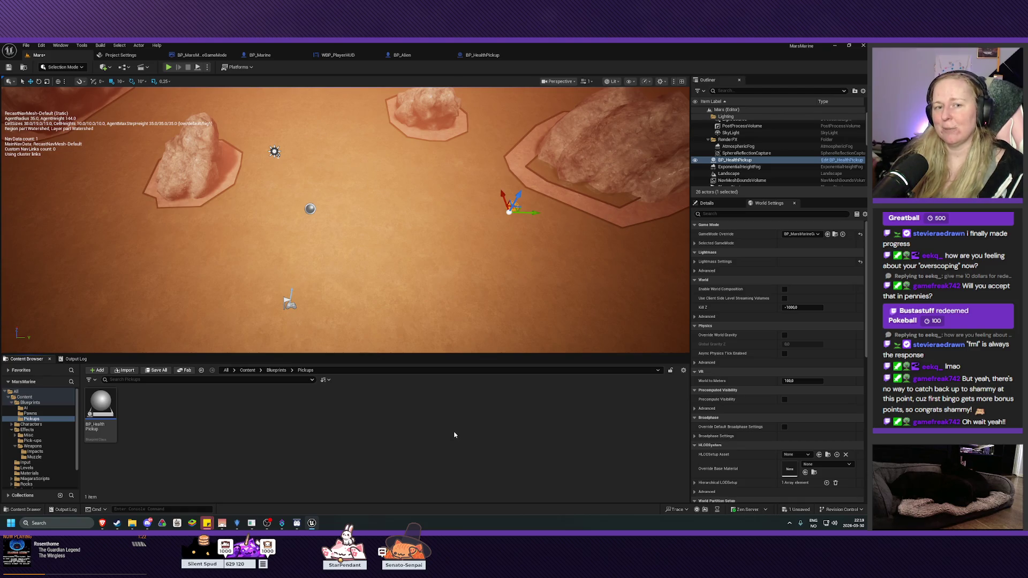
{"action": "key", "text": "p"}
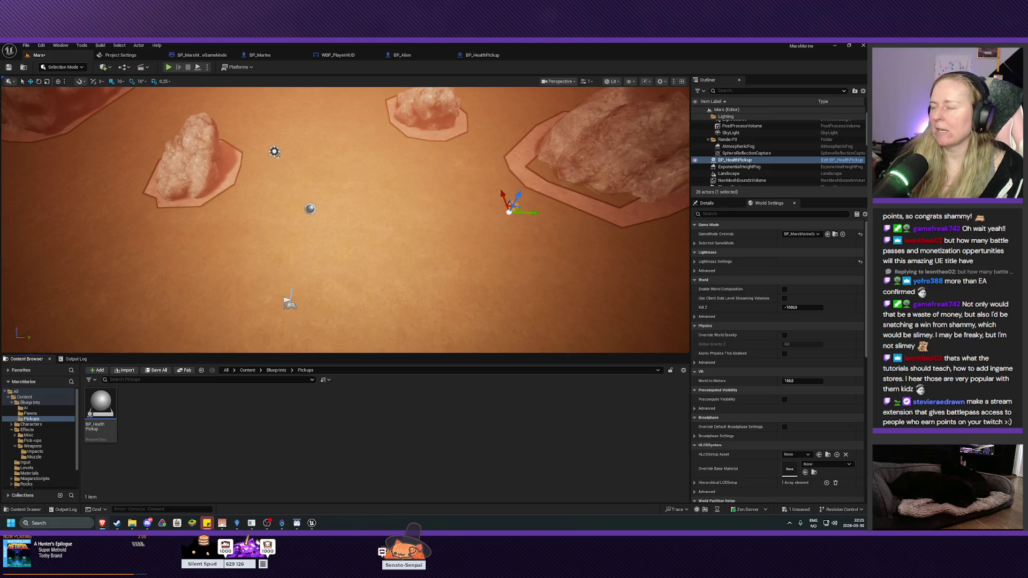
Step: Switch back to the BP_HealthPickup blueprint editor
{"action": "left_click", "coordinate": [481, 55]}
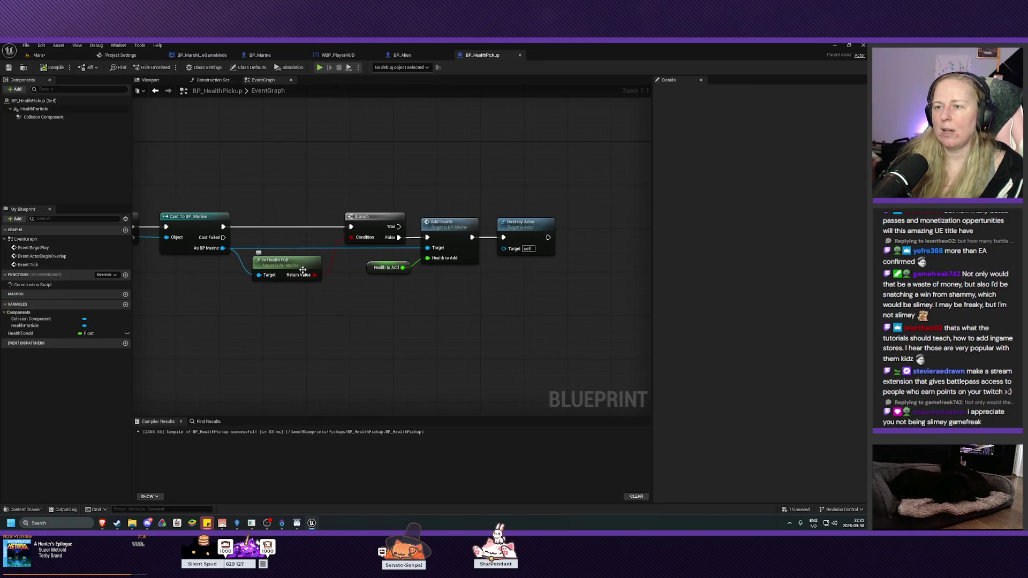
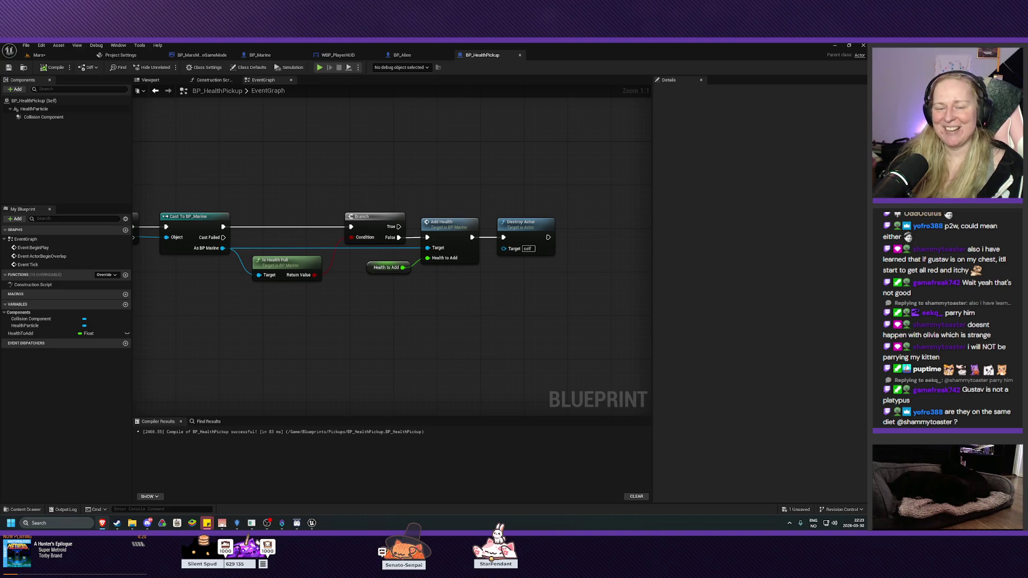
Step: Return from the BP_HealthPickup graph to the Mars level, save it, and select the BP_HealthPickup asset
{"action": "left_click_drag", "start_coordinate": [433, 323], "coordinate": [533, 353]}
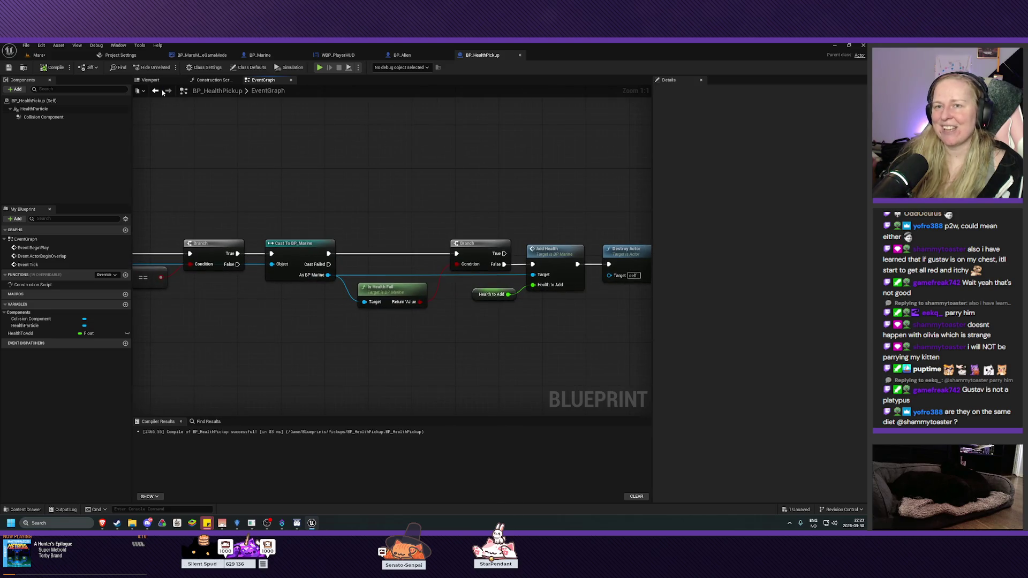
{"action": "left_click", "coordinate": [49, 55]}
{"action": "key", "text": "ctrl+s"}
{"action": "left_click_drag", "start_coordinate": [345, 220], "coordinate": [345, 206]}
{"action": "left_click", "coordinate": [100, 412]}
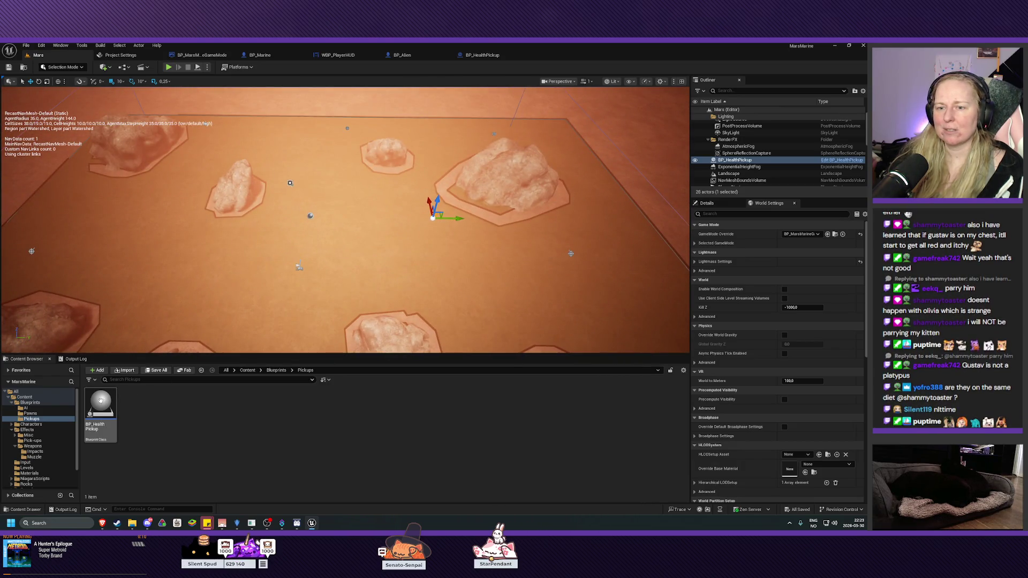
Step: Drop BP_HealthPickup instances onto the ground among the rocks, then fly the view forward and left
{"action": "left_click_drag", "start_coordinate": [180, 167], "coordinate": [180, 167]}
{"action": "left_click_drag", "start_coordinate": [274, 267], "coordinate": [273, 222]}
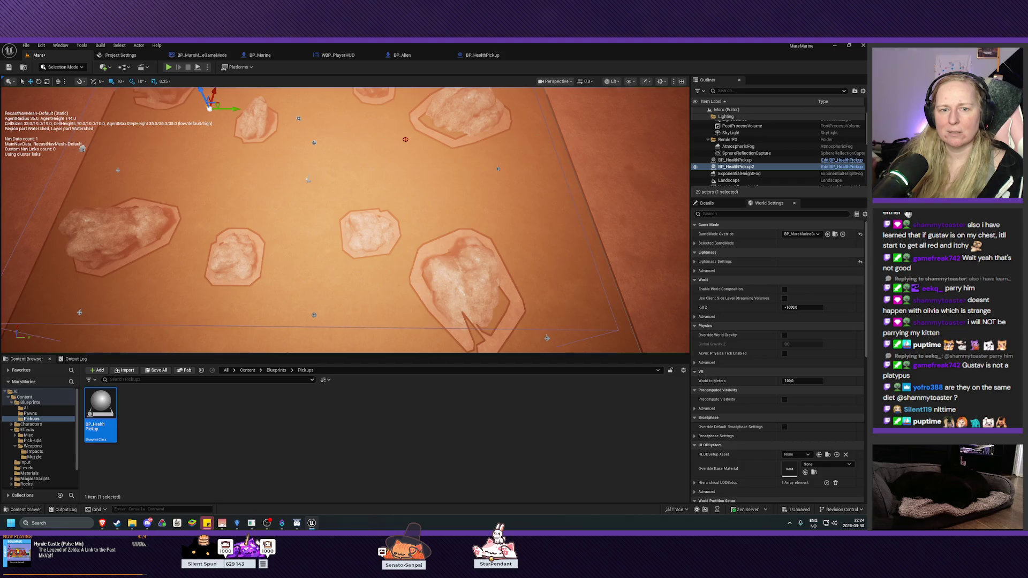
{"action": "mouse_move", "coordinate": [101, 412]}
{"action": "left_mouse_down"}
{"action": "mouse_move", "coordinate": [32, 358]}
{"action": "mouse_move", "coordinate": [303, 278]}
{"action": "mouse_move", "coordinate": [383, 275]}
{"action": "left_mouse_up"}
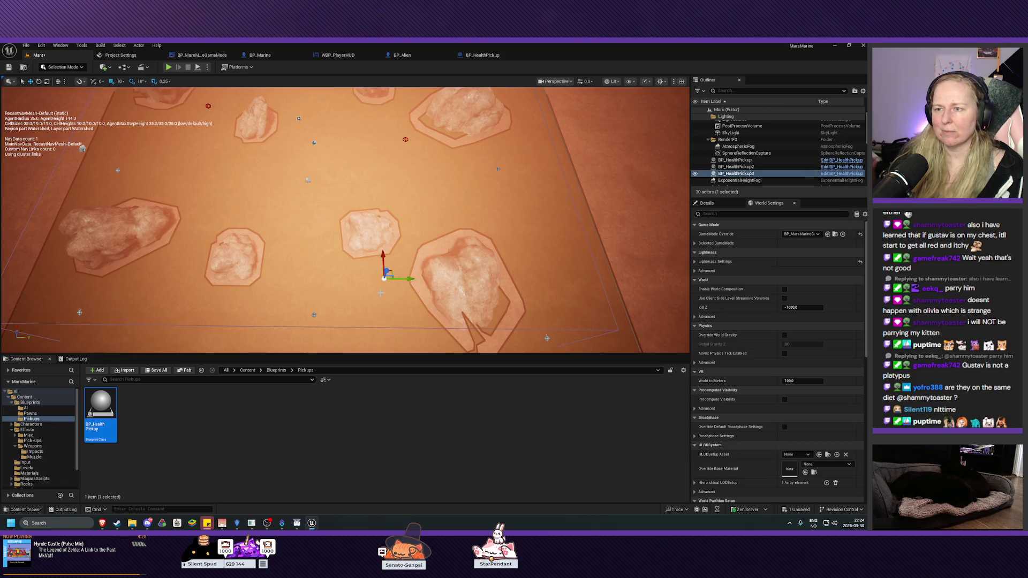
{"action": "key", "text": "Up"}
{"action": "key", "text": "Left"}
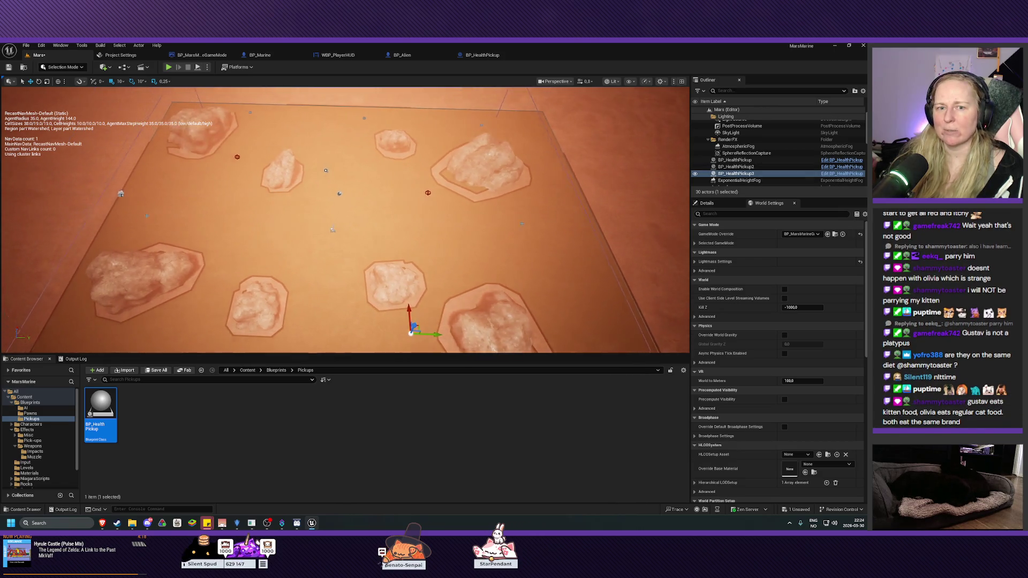
{"action": "key", "text": "Left"}
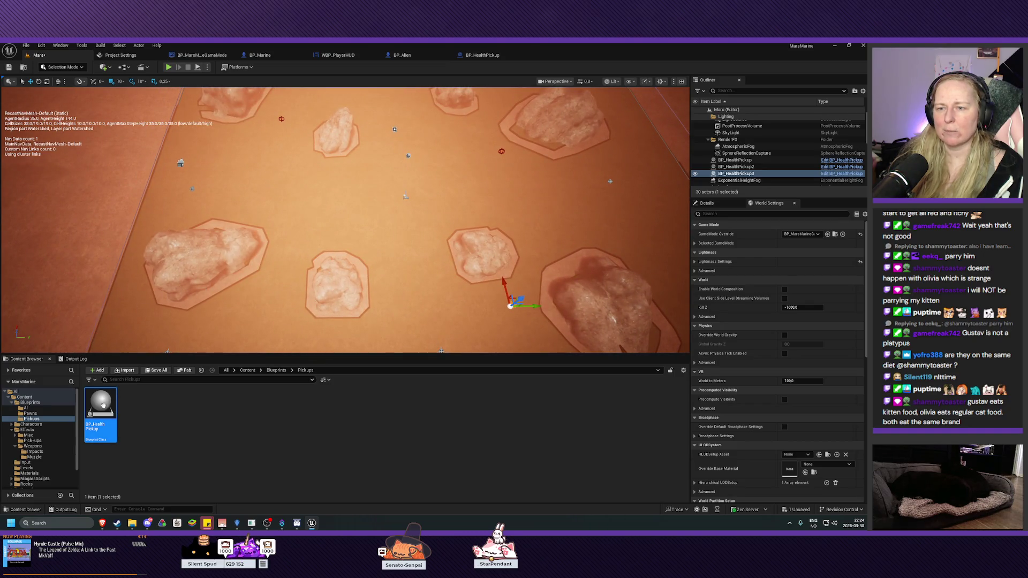
Step: Place a fourth pickup near a rock, duplicate a fifth with Ctrl+D, and save the level
{"action": "left_click_drag", "start_coordinate": [276, 273], "coordinate": [276, 275]}
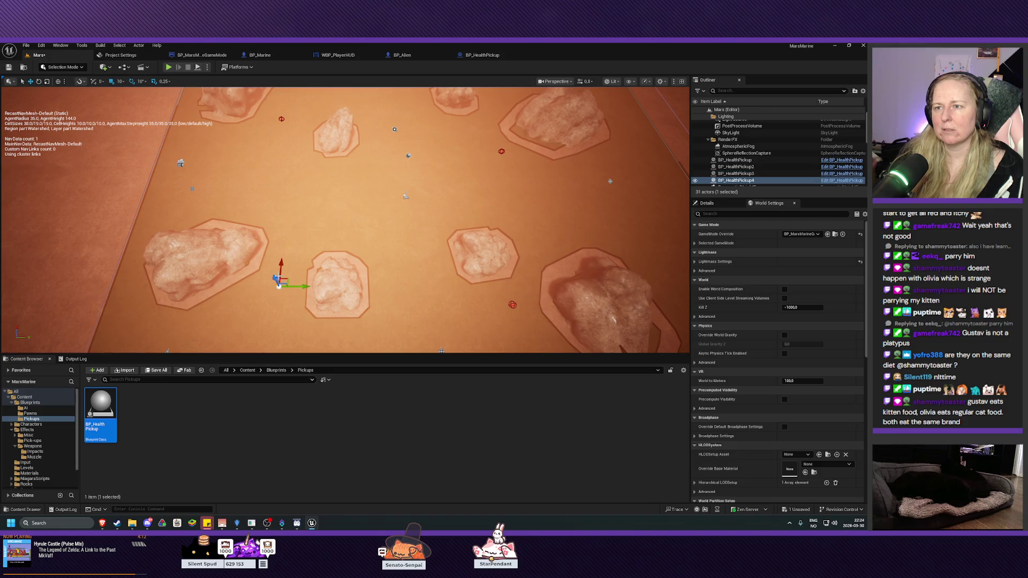
{"action": "key", "text": "Down"}
{"action": "key", "text": "Right"}
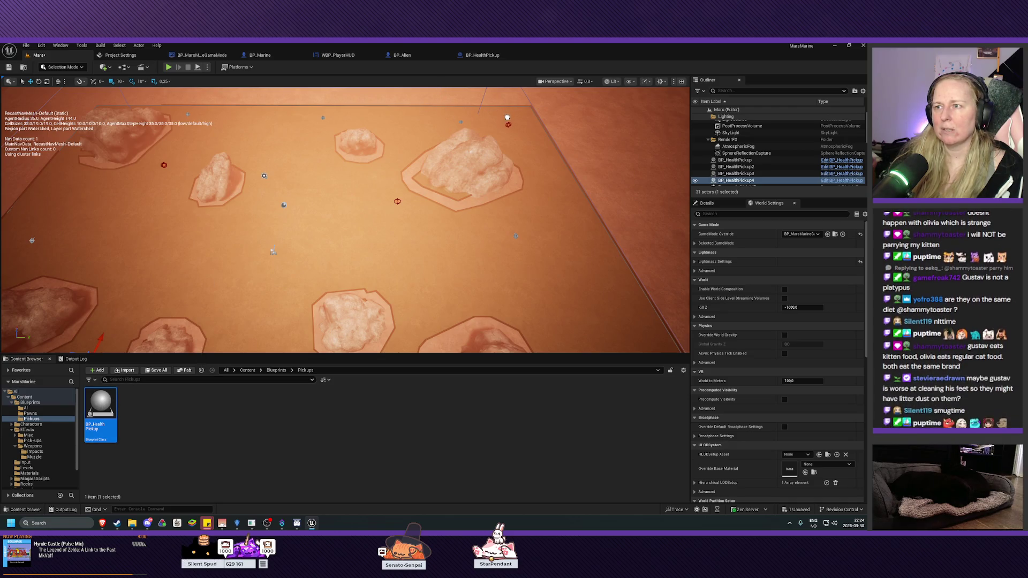
{"action": "key", "text": "ctrl+d"}
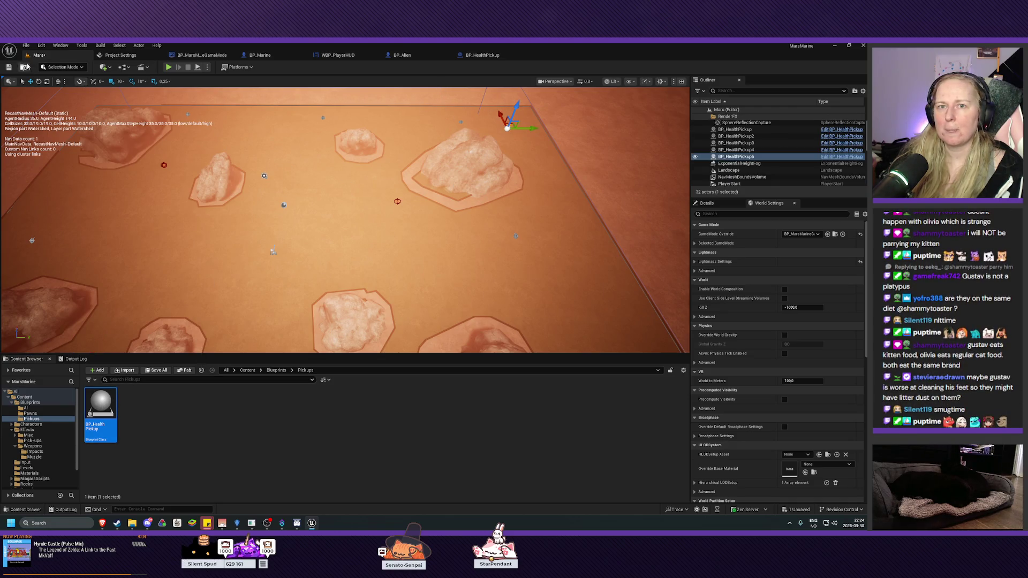
{"action": "left_click", "coordinate": [8, 68]}
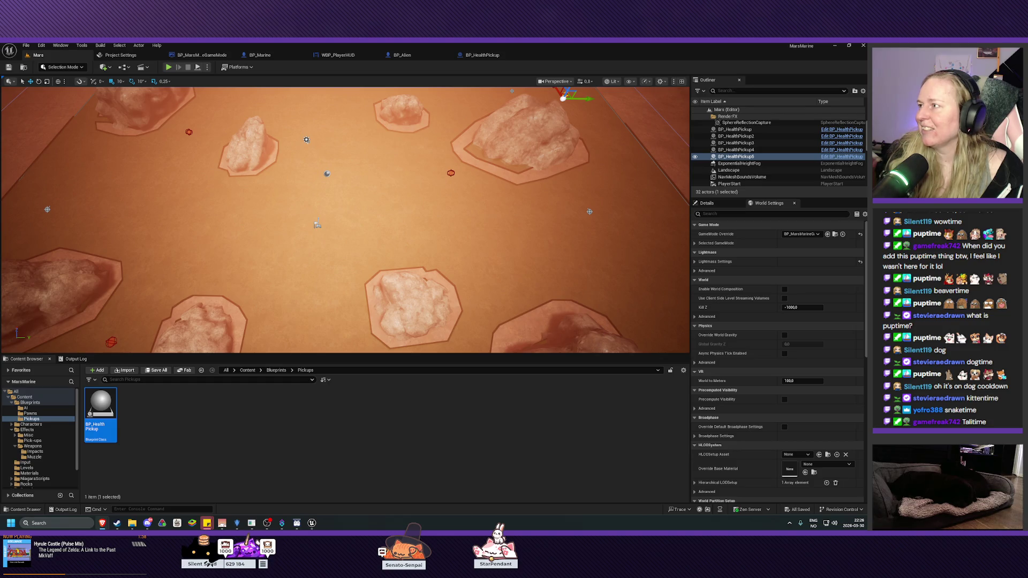
{"action": "key", "text": "alt+Tab"}
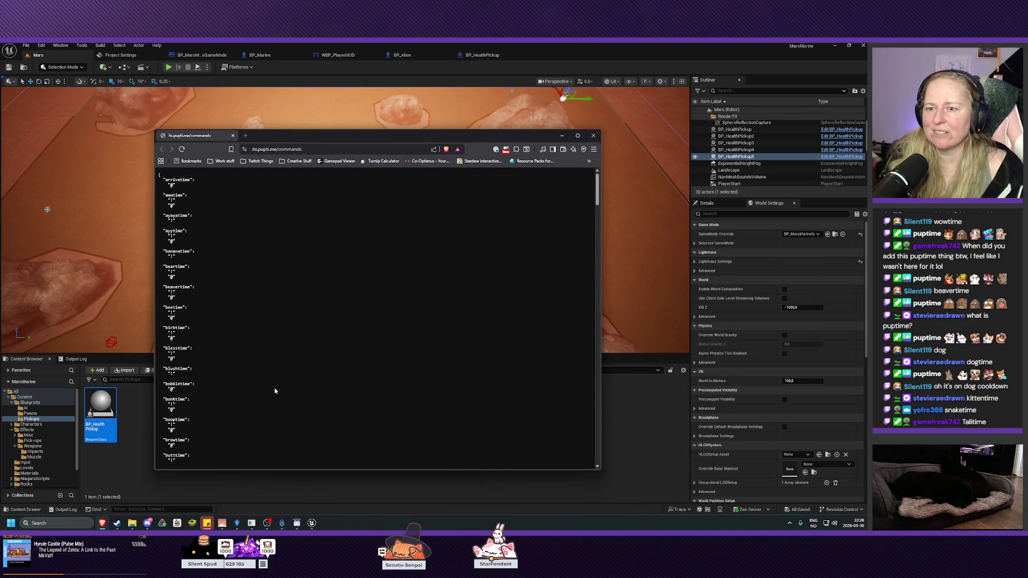
Step: Read through the puptime commands list, close that page, and switch to the puptime Twitch channel
{"action": "scroll", "coordinate": [289, 378], "scroll_direction": "down", "scroll_amount": 20}
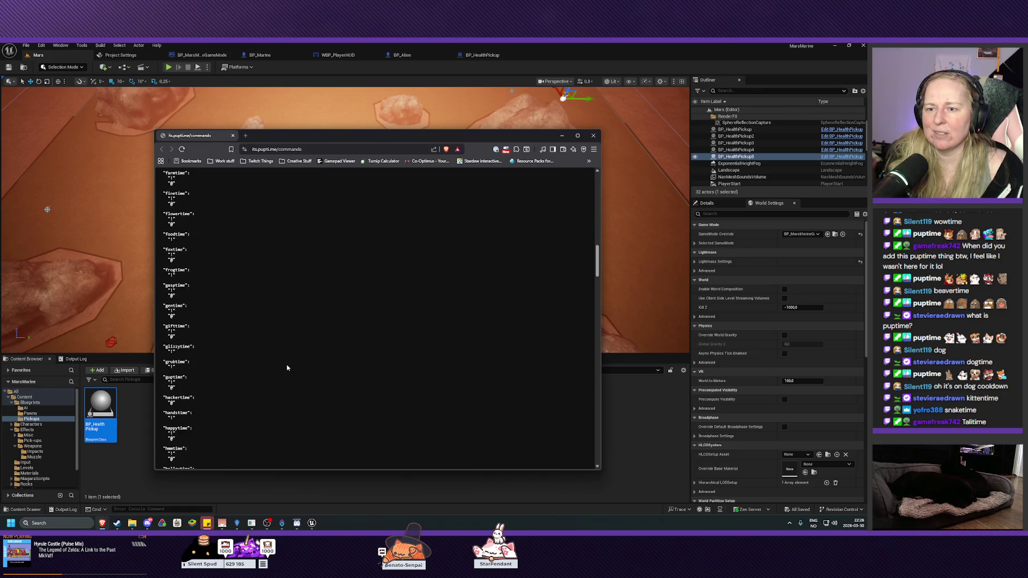
{"action": "scroll", "coordinate": [287, 368], "scroll_direction": "down", "scroll_amount": 20}
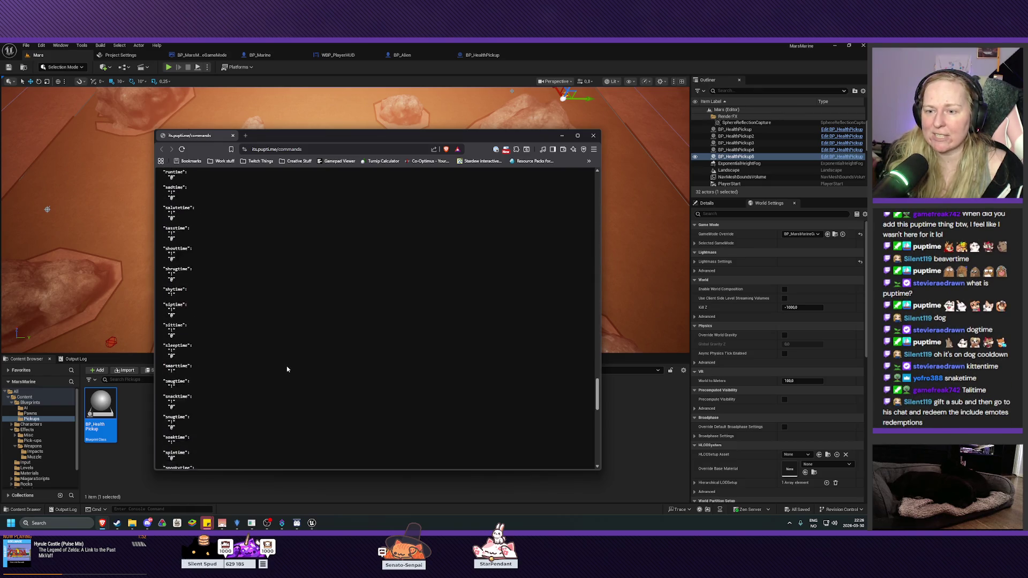
{"action": "scroll", "coordinate": [287, 370], "scroll_direction": "down", "scroll_amount": 3}
{"action": "scroll", "coordinate": [289, 362], "scroll_direction": "up", "scroll_amount": 15}
{"action": "scroll", "coordinate": [300, 348], "scroll_direction": "up", "scroll_amount": 15}
{"action": "scroll", "coordinate": [314, 329], "scroll_direction": "up", "scroll_amount": 15}
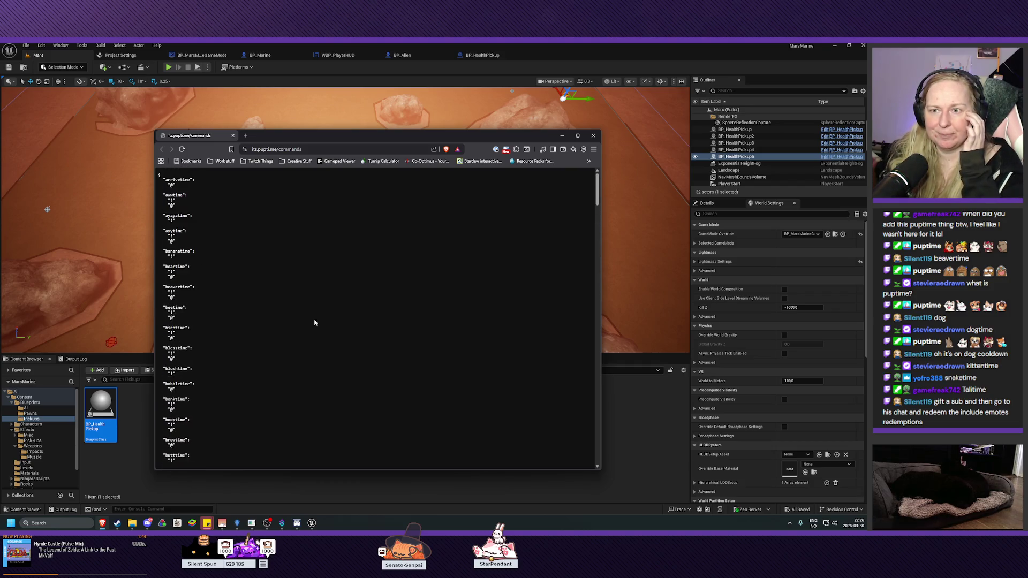
{"action": "left_click", "coordinate": [233, 137]}
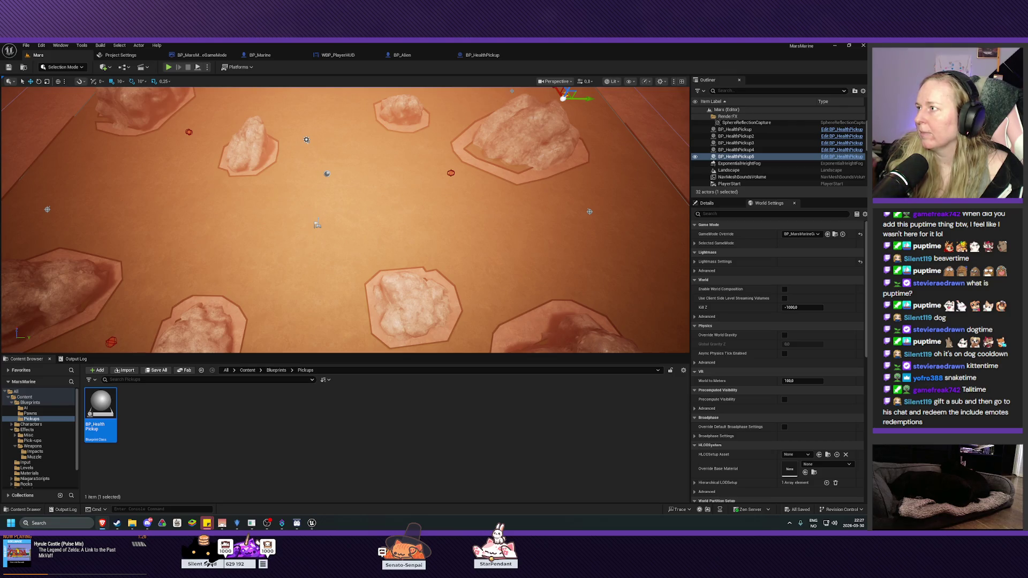
{"action": "key", "text": "alt+Tab"}
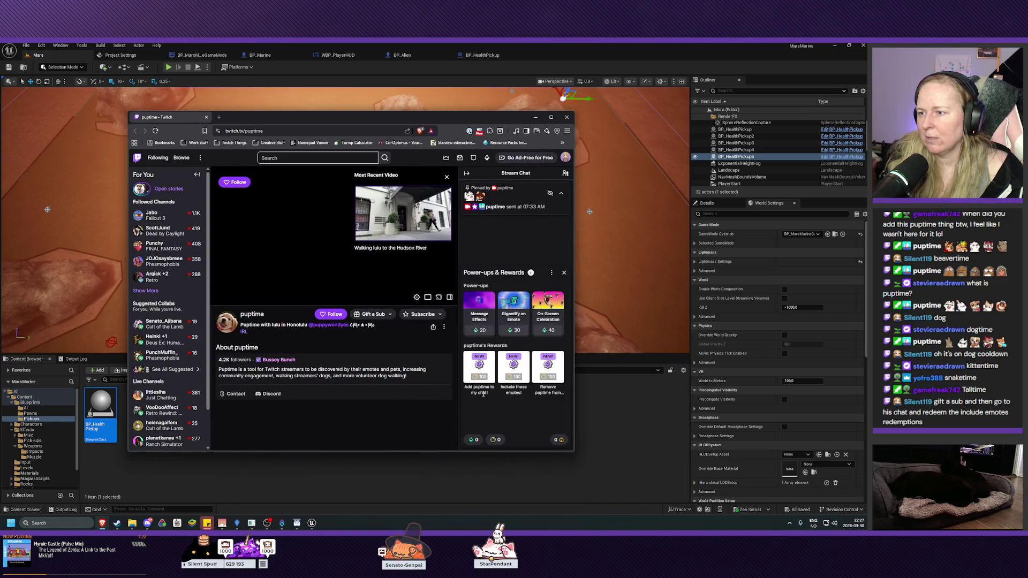
Step: Preview the Add puptime to my chat!, Include these emotes! and Remove puptime rewards, then close the panel
{"action": "left_click", "coordinate": [481, 375]}
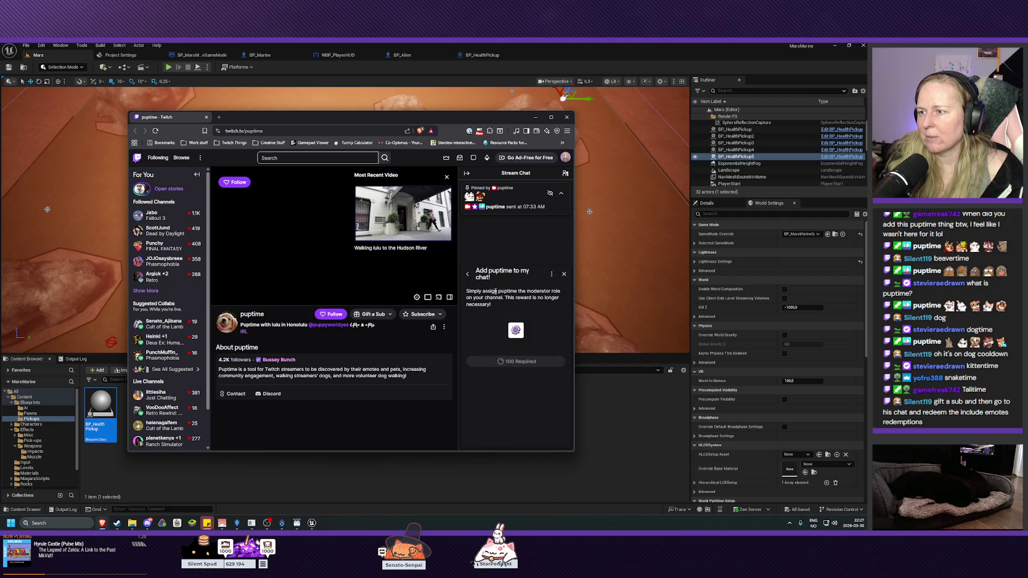
{"action": "left_click", "coordinate": [467, 273]}
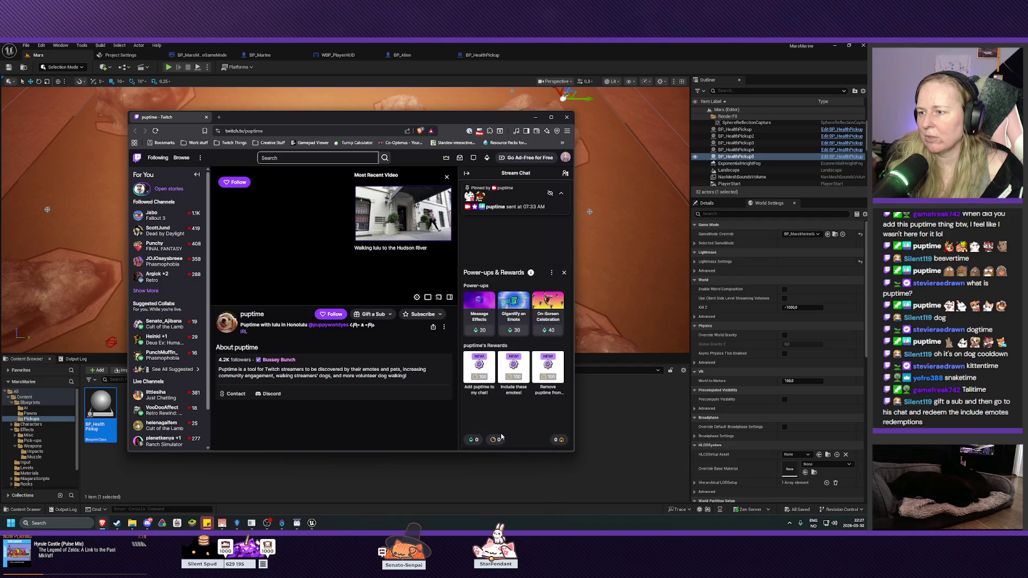
{"action": "left_click", "coordinate": [515, 374]}
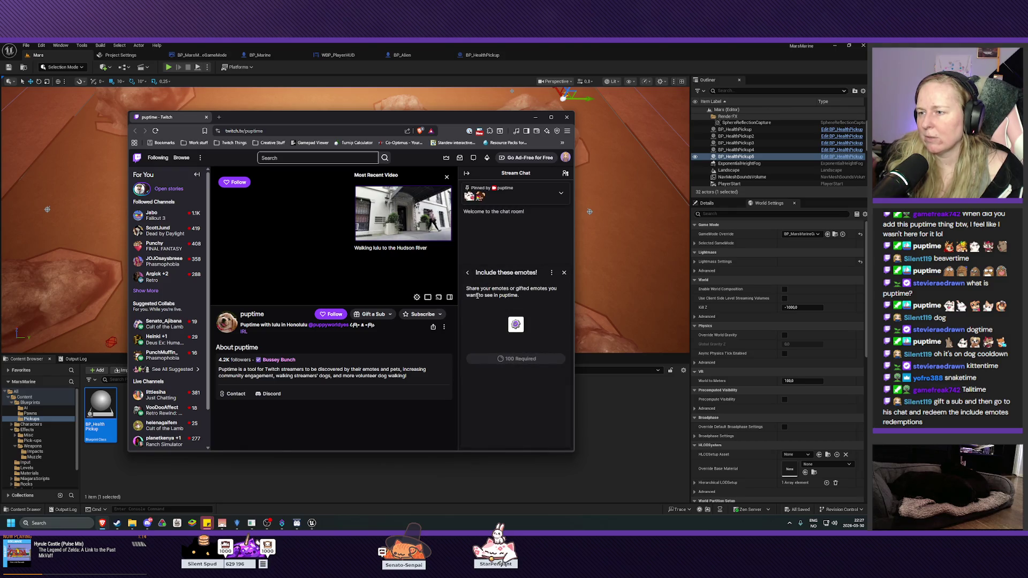
{"action": "left_click", "coordinate": [468, 272]}
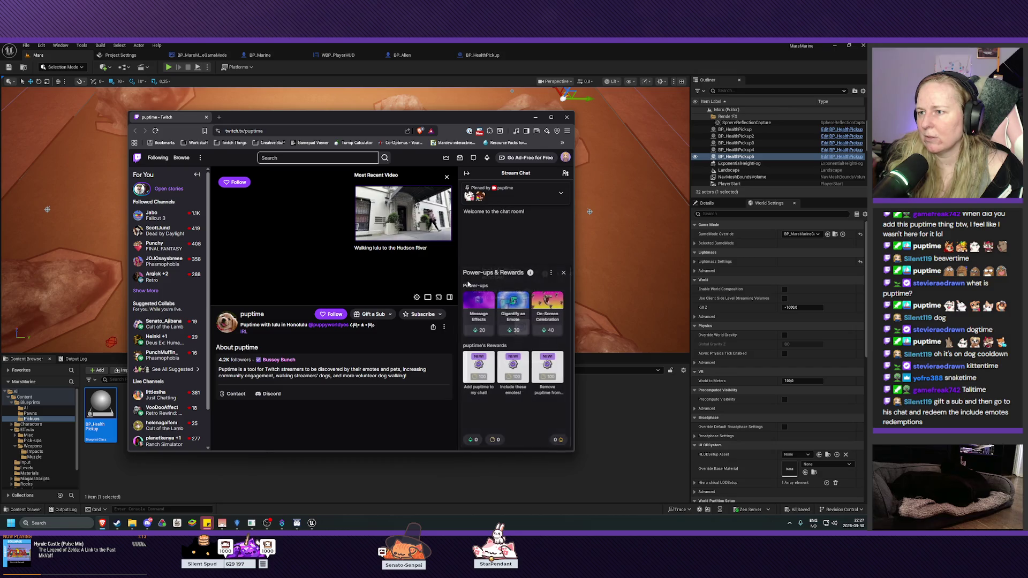
{"action": "left_click", "coordinate": [548, 373]}
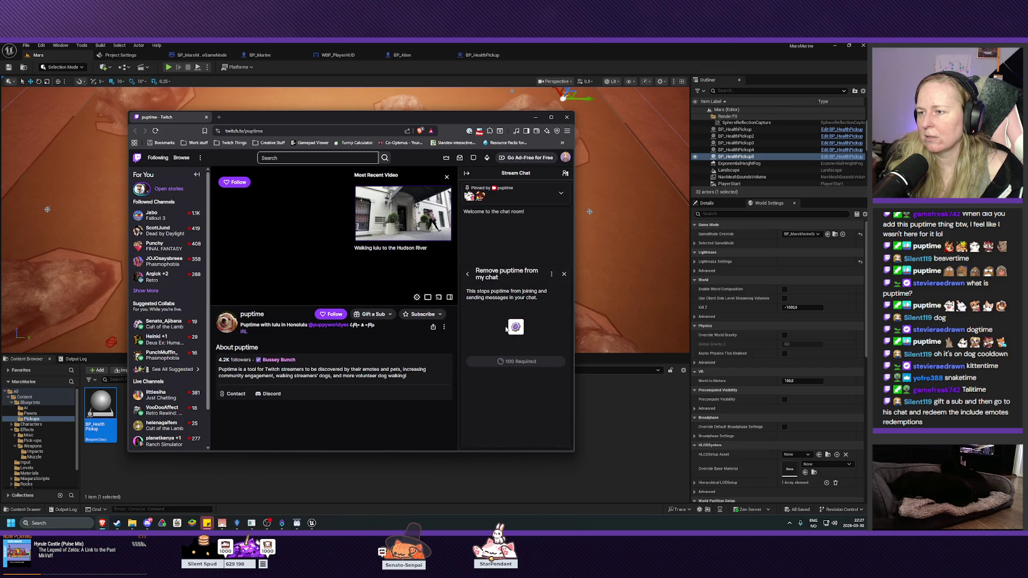
{"action": "left_click", "coordinate": [467, 274]}
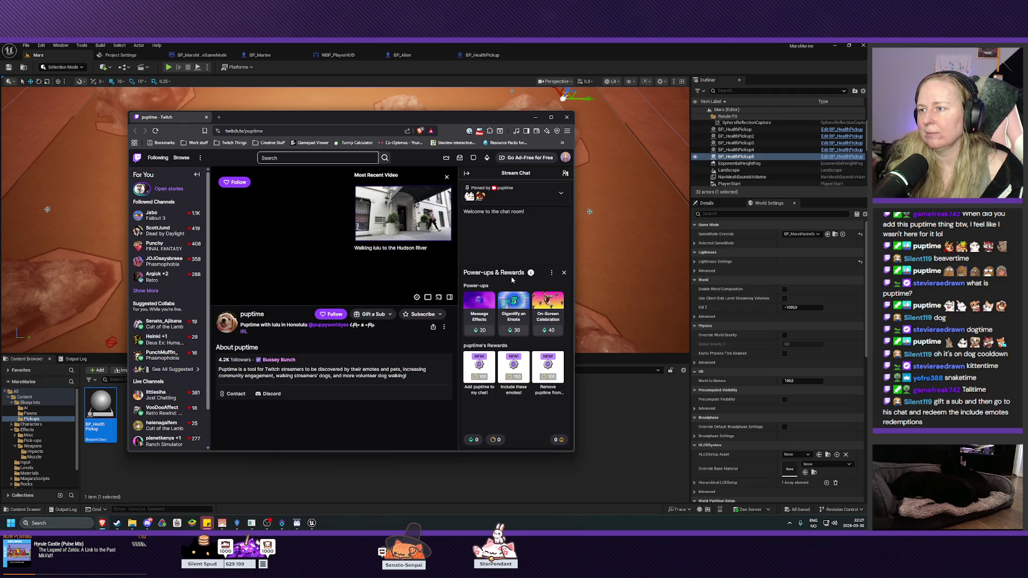
{"action": "left_click", "coordinate": [515, 373]}
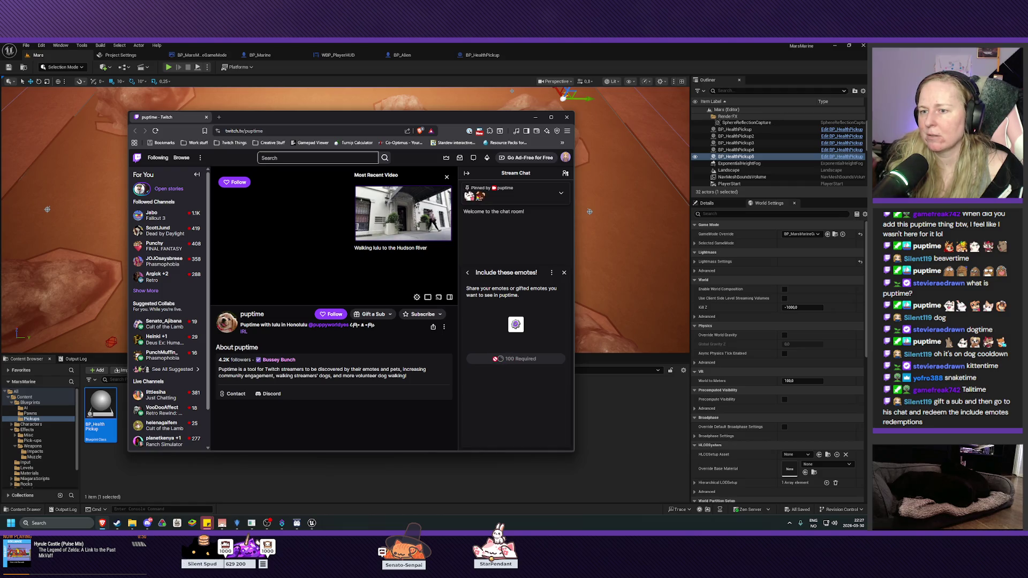
{"action": "left_click", "coordinate": [563, 273]}
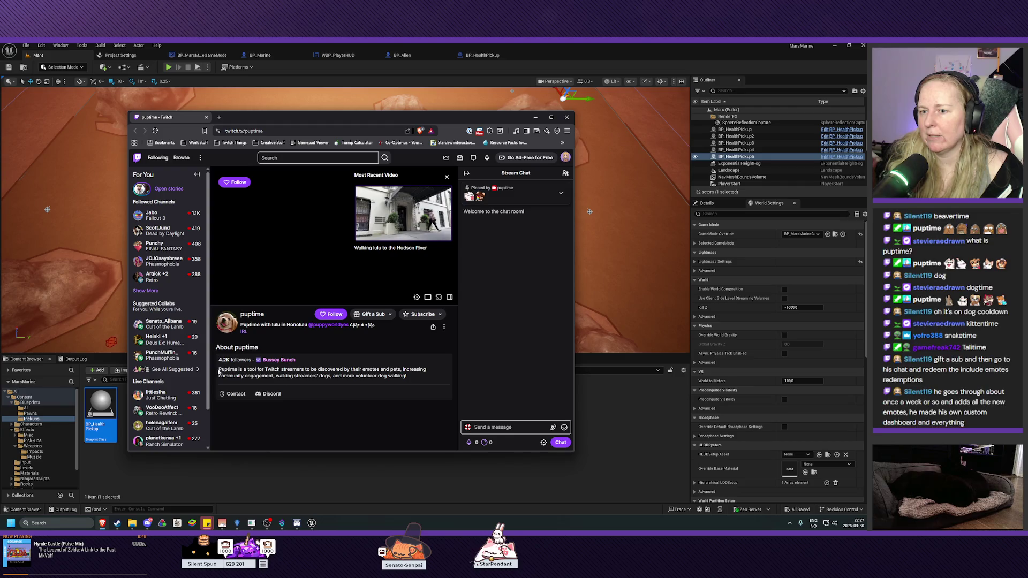
Step: Highlight and deselect the channel's About text, then follow puptime for 300 channel points
{"action": "left_click_drag", "start_coordinate": [219, 369], "coordinate": [407, 368]}
{"action": "left_click", "coordinate": [407, 368]}
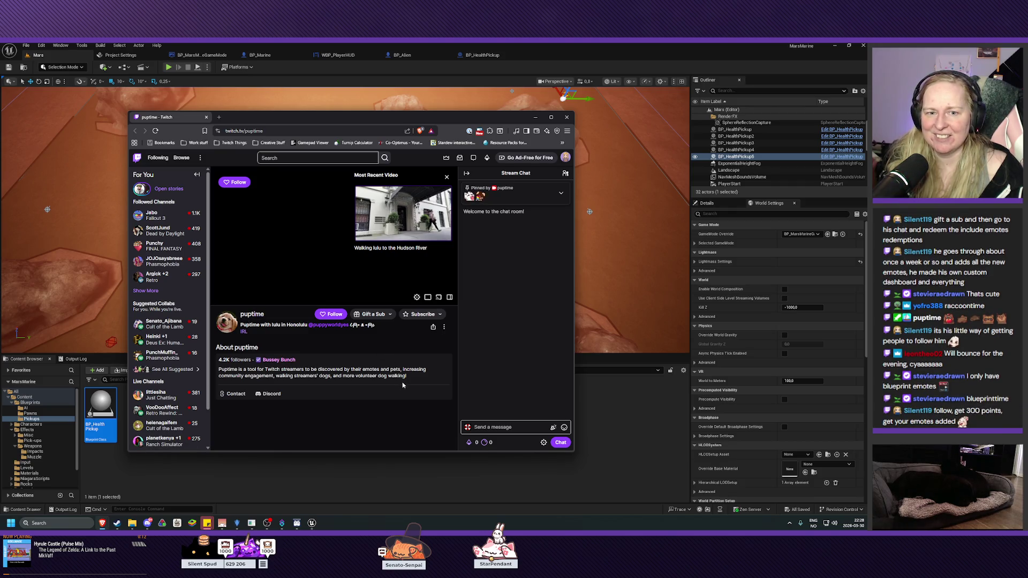
{"action": "left_click", "coordinate": [335, 315]}
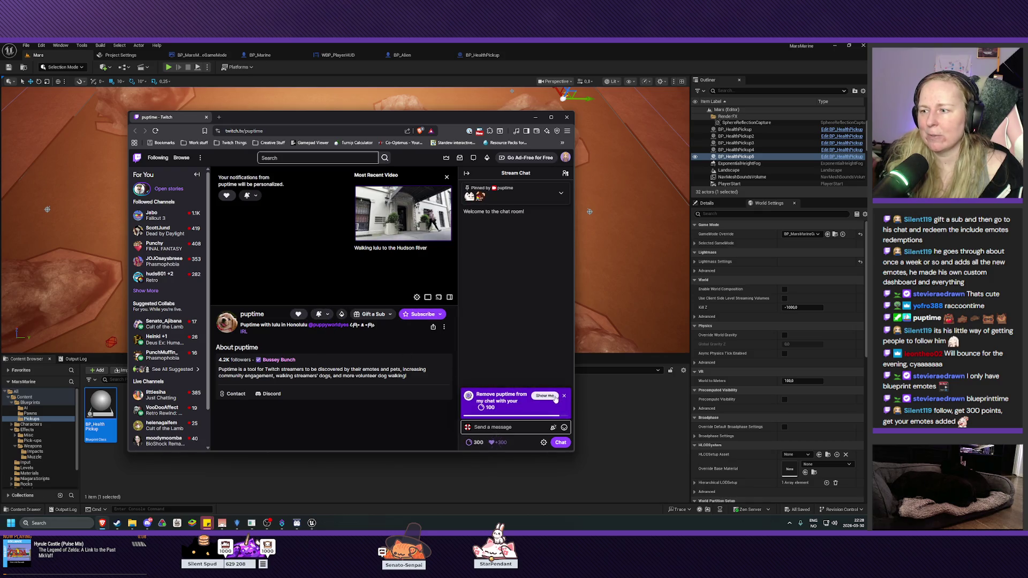
Step: Dismiss the Remove puptime banner, stage the 100-point Include these emotes! reward, and show the emotes
{"action": "left_click", "coordinate": [564, 396]}
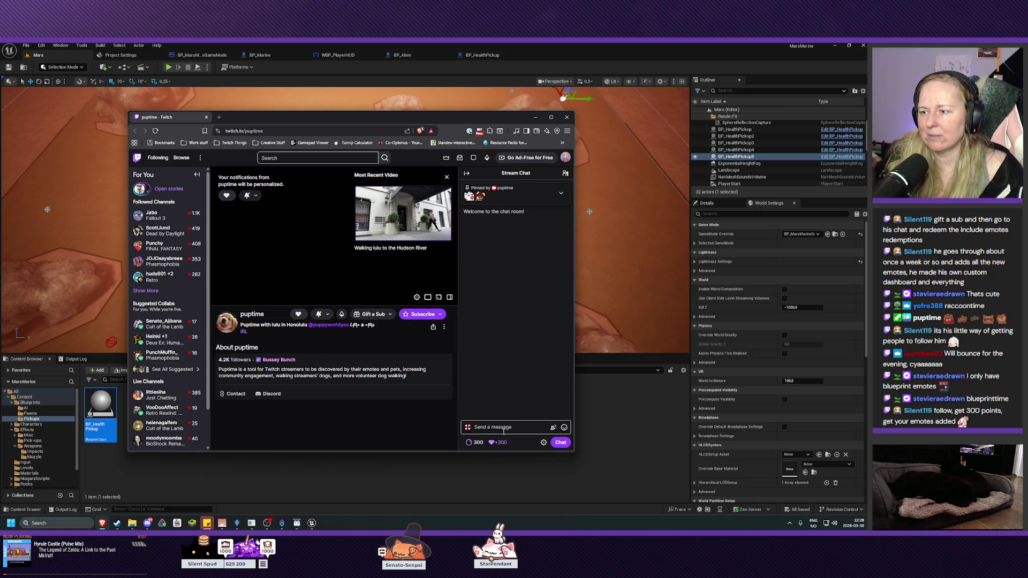
{"action": "left_click", "coordinate": [474, 442]}
{"action": "left_click", "coordinate": [509, 373]}
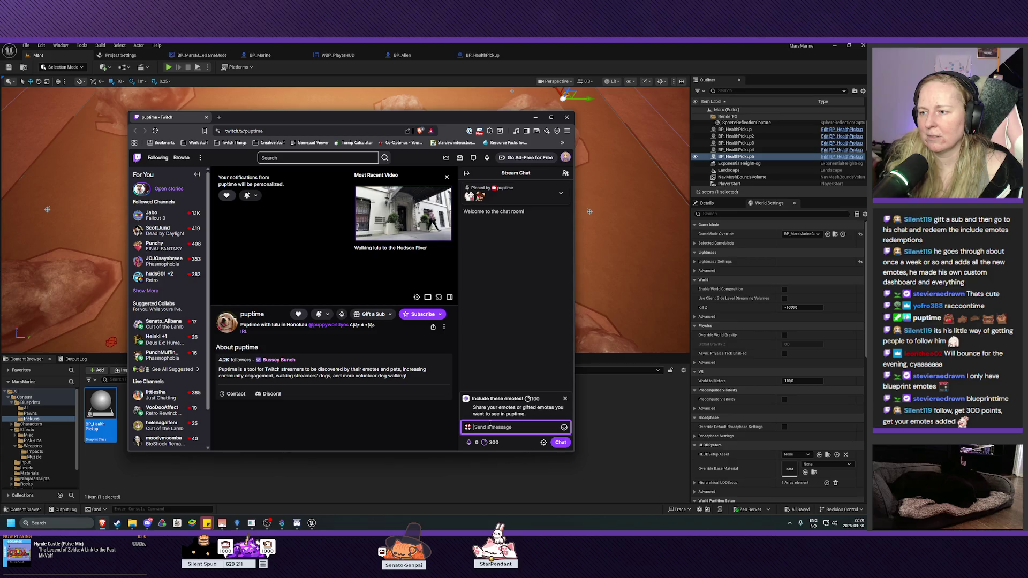
{"action": "left_click", "coordinate": [564, 426]}
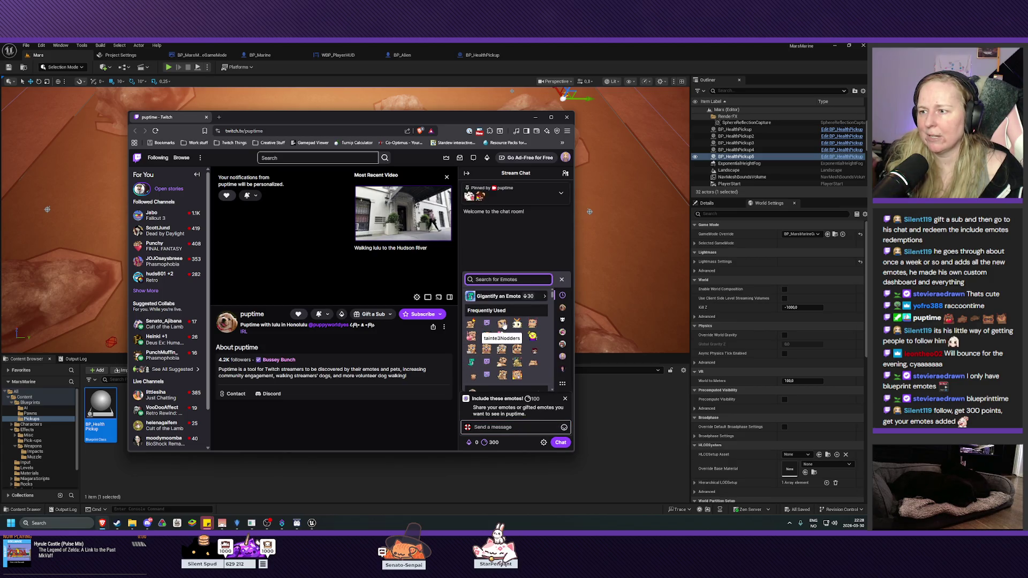
Step: Add the tainte3Love emote to the message, then delete it again
{"action": "left_click", "coordinate": [472, 336]}
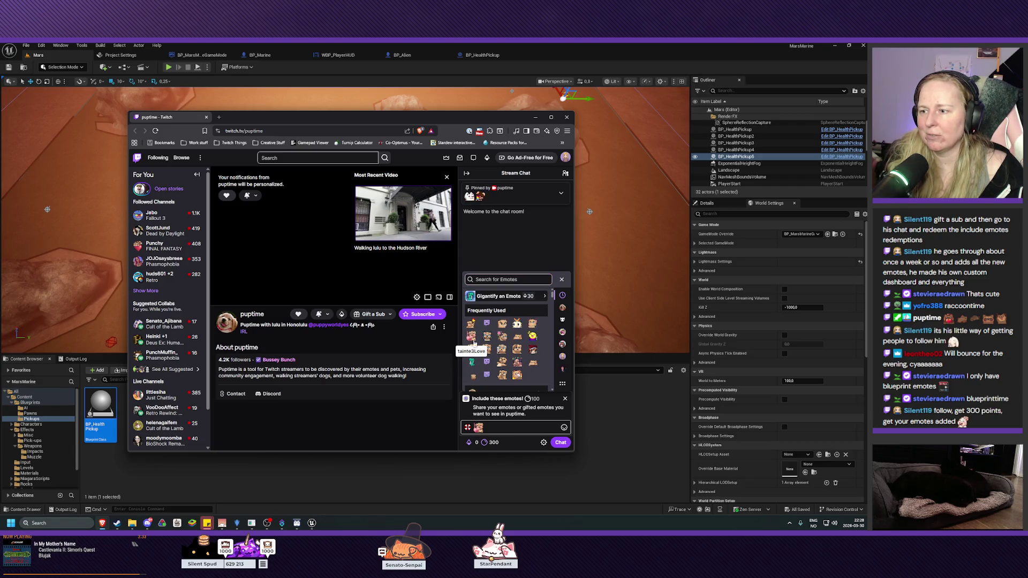
{"action": "left_click", "coordinate": [564, 426]}
{"action": "left_click", "coordinate": [564, 426]}
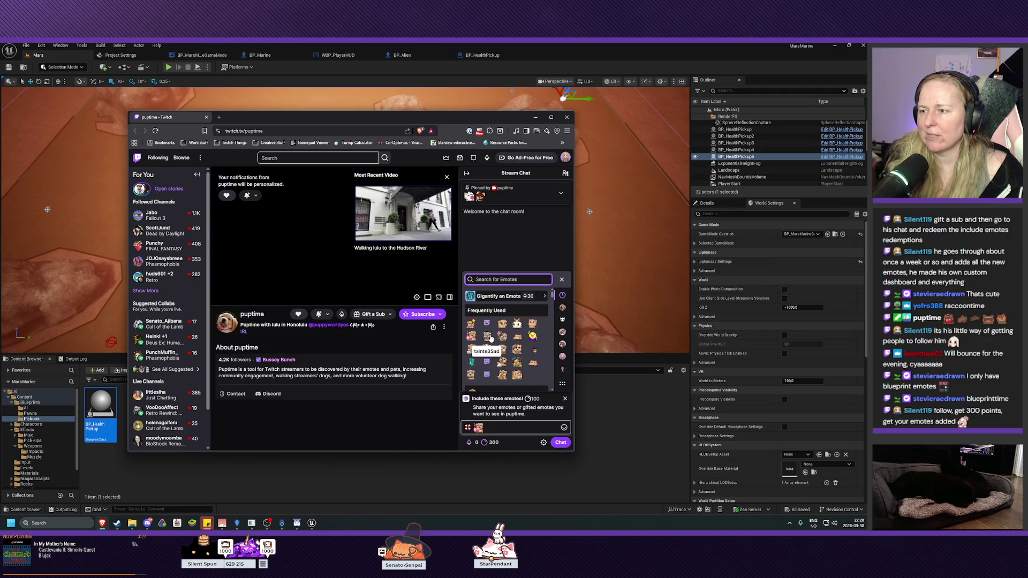
{"action": "left_click", "coordinate": [504, 428]}
{"action": "key", "text": "BackSpace"}
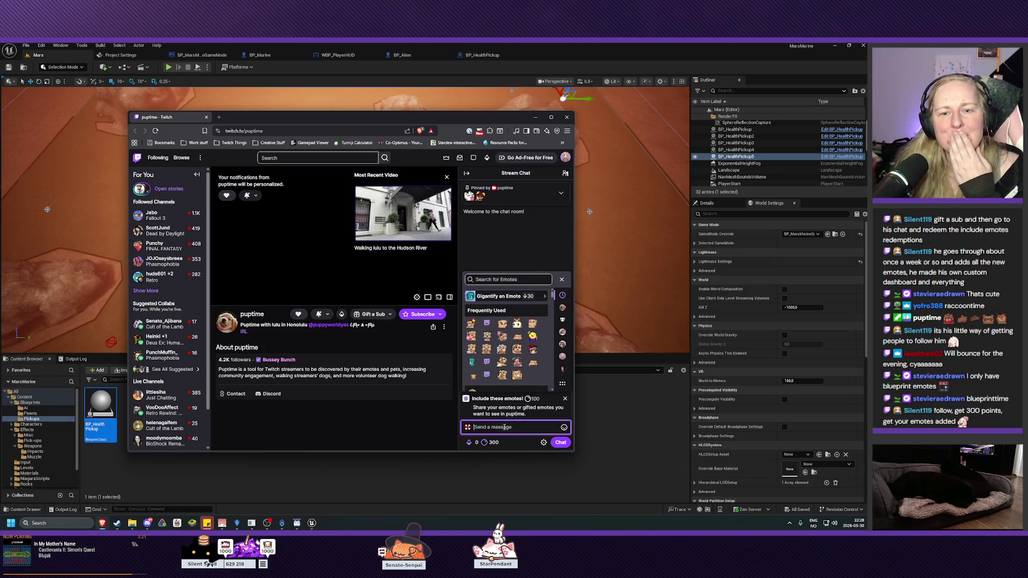
Step: Add tainte3Noted, tainte3Tap and other emotes, remove the last, and double-click one for two copies
{"action": "left_click", "coordinate": [481, 354]}
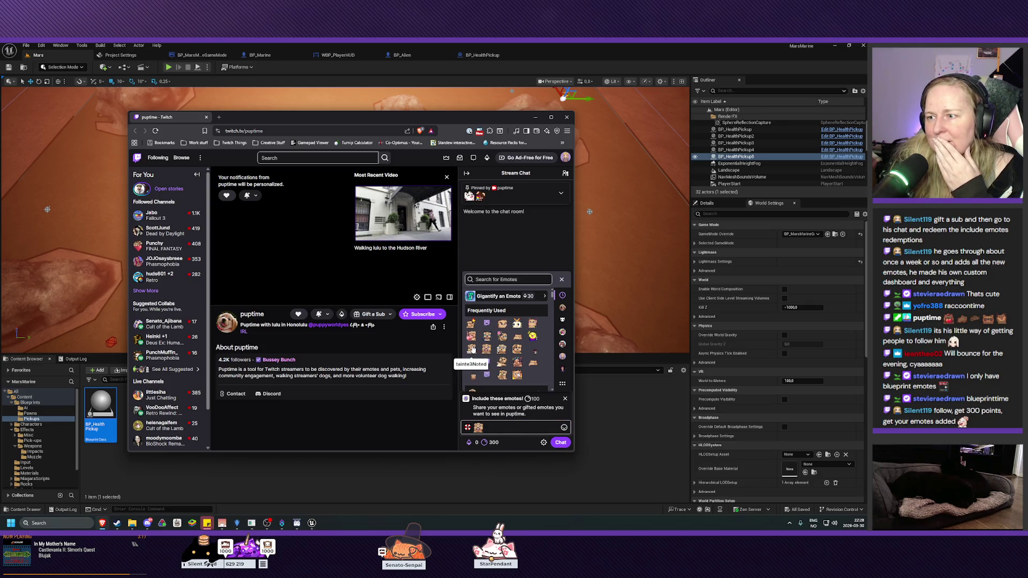
{"action": "left_click", "coordinate": [517, 336]}
{"action": "left_click", "coordinate": [518, 336]}
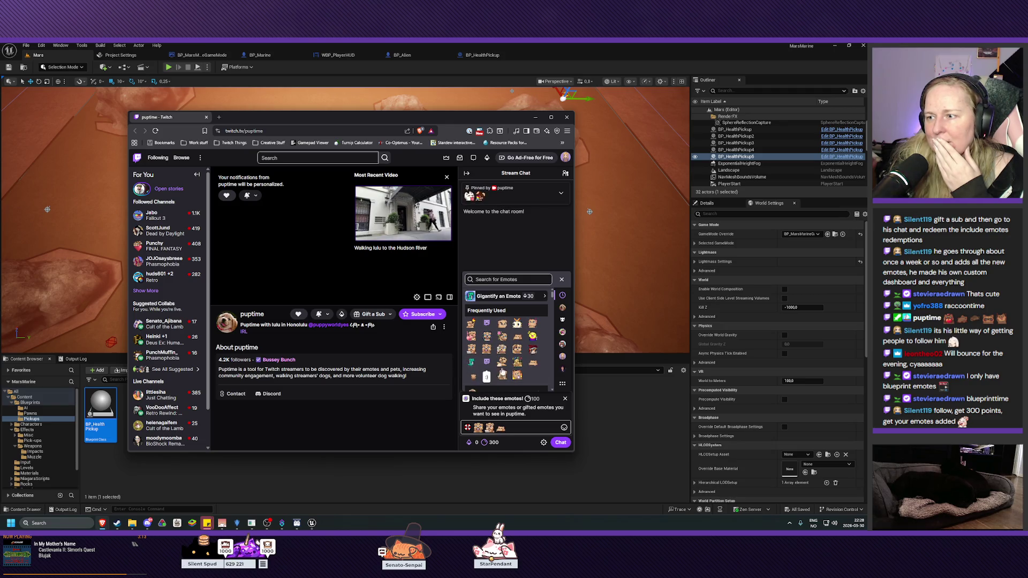
{"action": "left_click", "coordinate": [533, 362]}
{"action": "left_click", "coordinate": [524, 427]}
{"action": "key", "text": "BackSpace"}
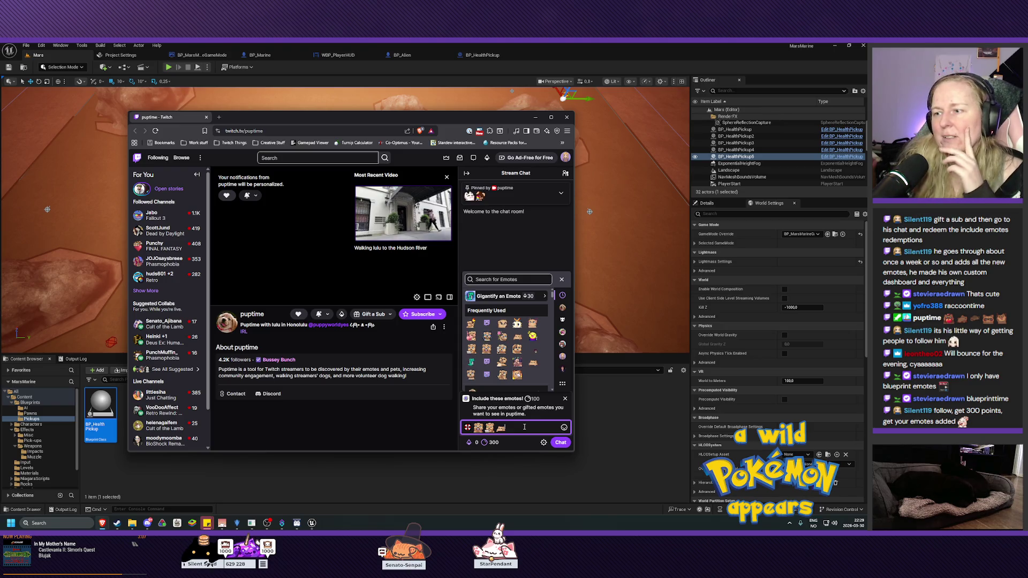
{"action": "double_click", "coordinate": [501, 376]}
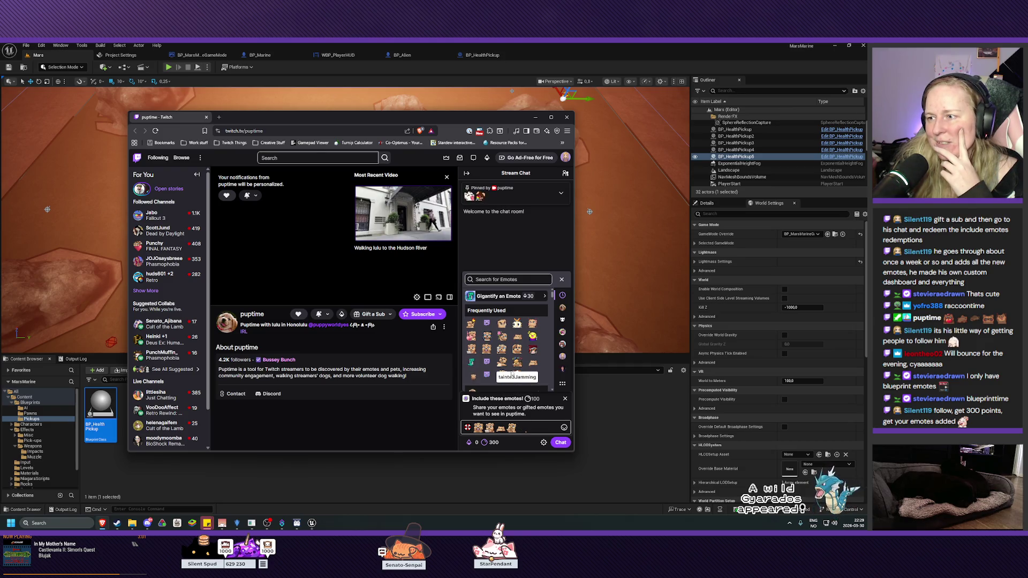
{"action": "scroll", "coordinate": [514, 360], "scroll_direction": "down", "scroll_amount": 1}
Step: Scroll to the TaintedTail emotes, add and remove tainte3Leave, and erase all emotes from the message
{"action": "scroll", "coordinate": [511, 355], "scroll_direction": "down", "scroll_amount": 5}
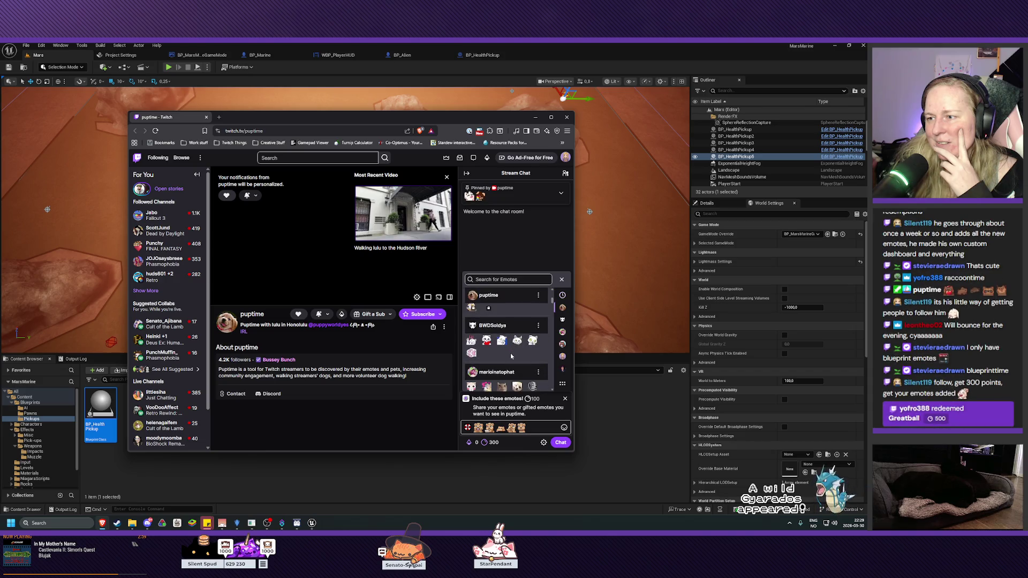
{"action": "scroll", "coordinate": [511, 356], "scroll_direction": "down", "scroll_amount": 2}
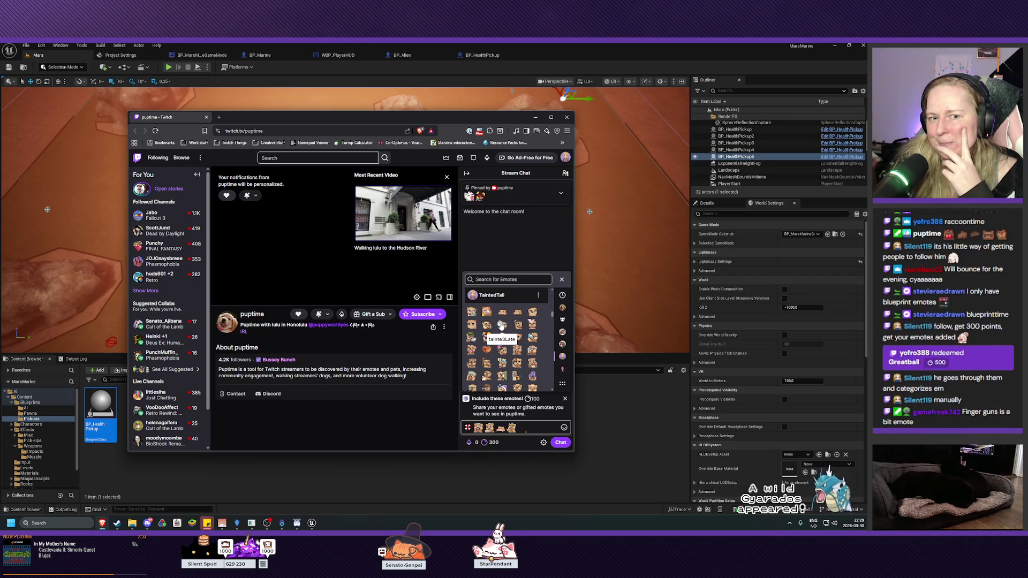
{"action": "left_click", "coordinate": [490, 428]}
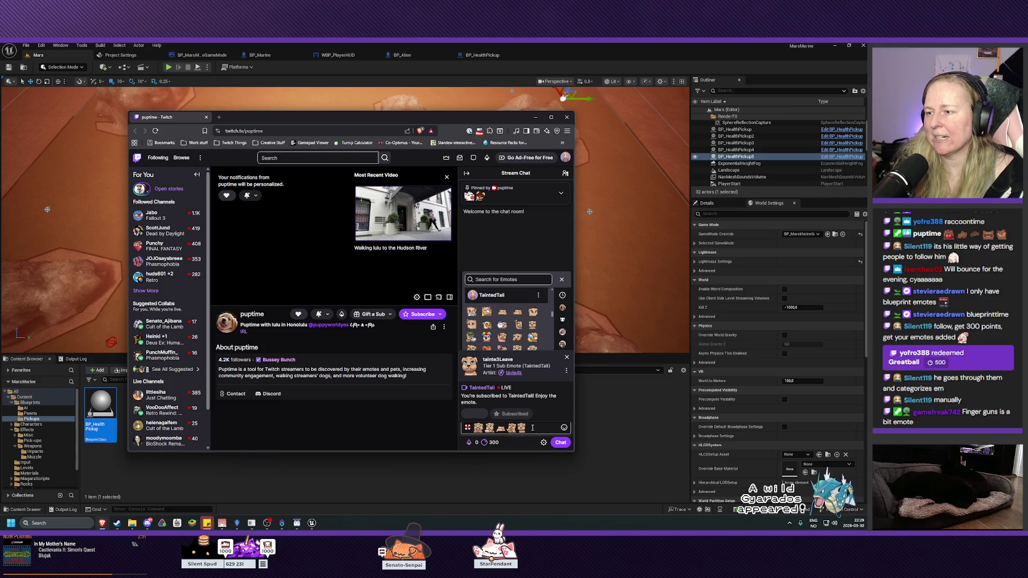
{"action": "key", "text": "BackSpace"}
{"action": "left_click", "coordinate": [539, 427]}
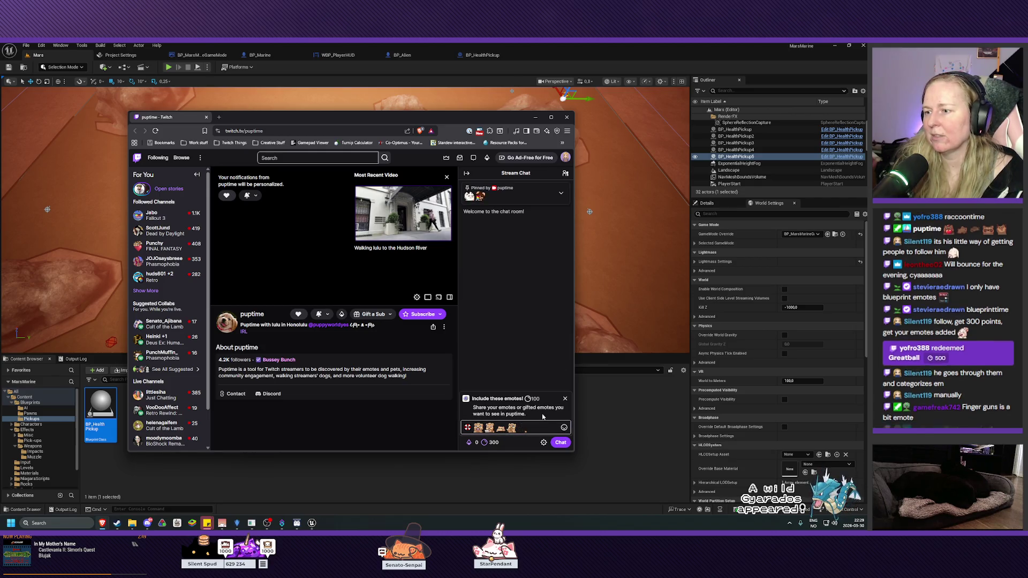
{"action": "key", "text": "BackSpace"}
{"action": "key", "text": "BackSpace"}
{"action": "key", "text": "BackSpace"}
Step: Bring the emote picker back and browse the TaintedTail emote set
{"action": "left_click", "coordinate": [563, 427]}
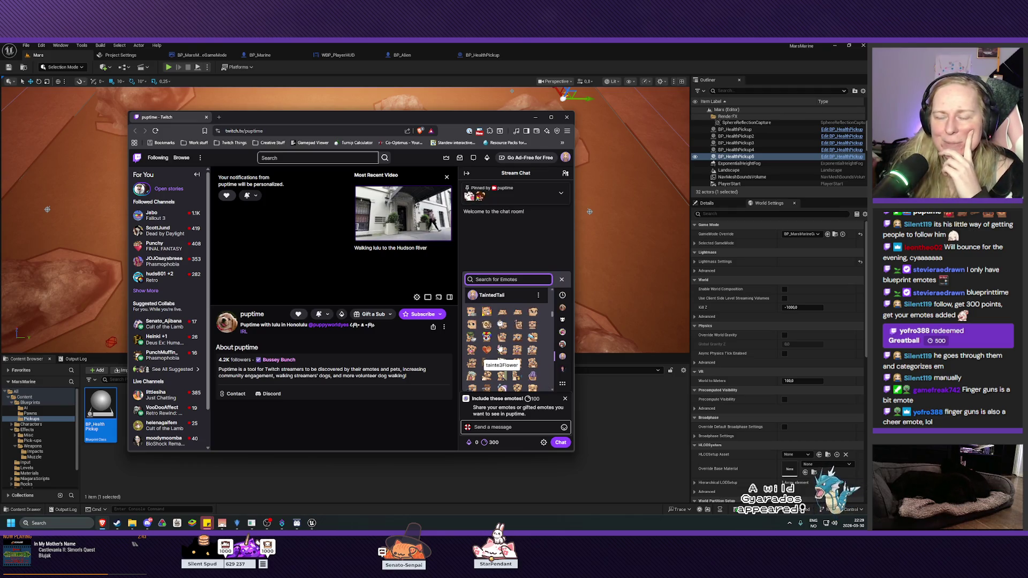
{"action": "scroll", "coordinate": [499, 348], "scroll_direction": "down", "scroll_amount": 5}
{"action": "scroll", "coordinate": [499, 348], "scroll_direction": "up", "scroll_amount": 4}
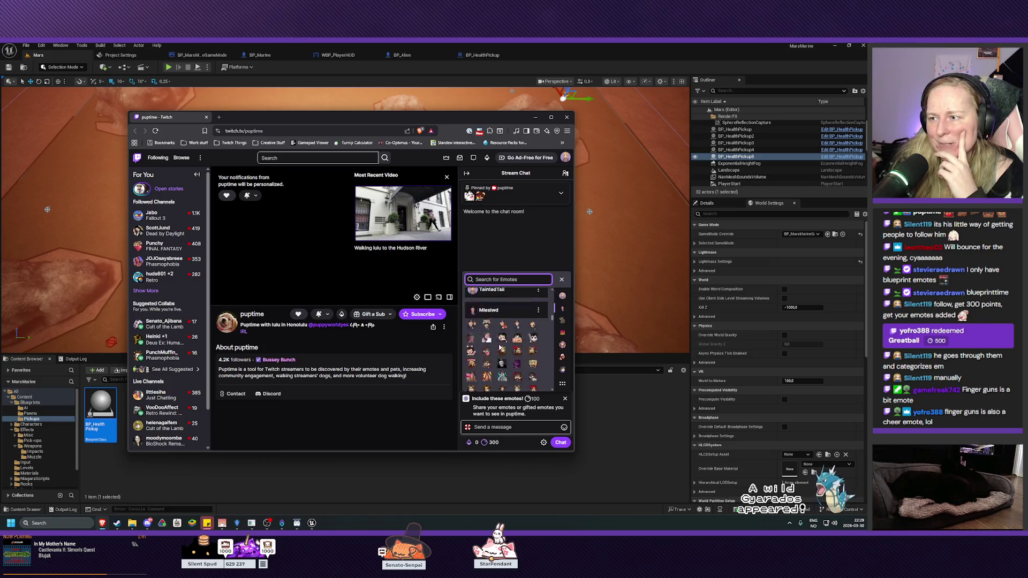
{"action": "scroll", "coordinate": [498, 346], "scroll_direction": "down", "scroll_amount": 1}
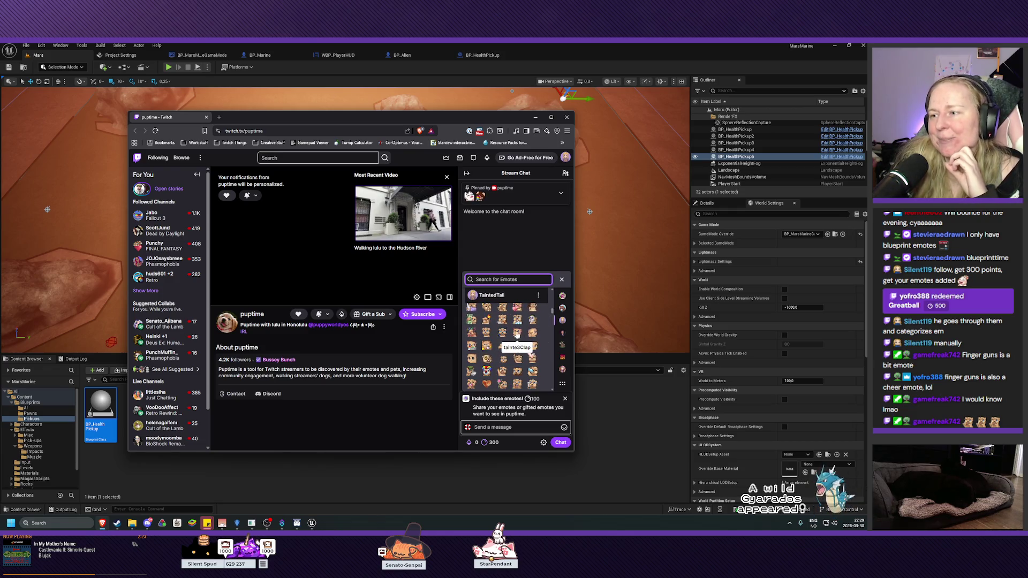
Step: Insert tainte3Popcorn, tainte3Tap, another TaintedTail emote and tainte3Sweat into the redemption message
{"action": "left_click", "coordinate": [518, 321]}
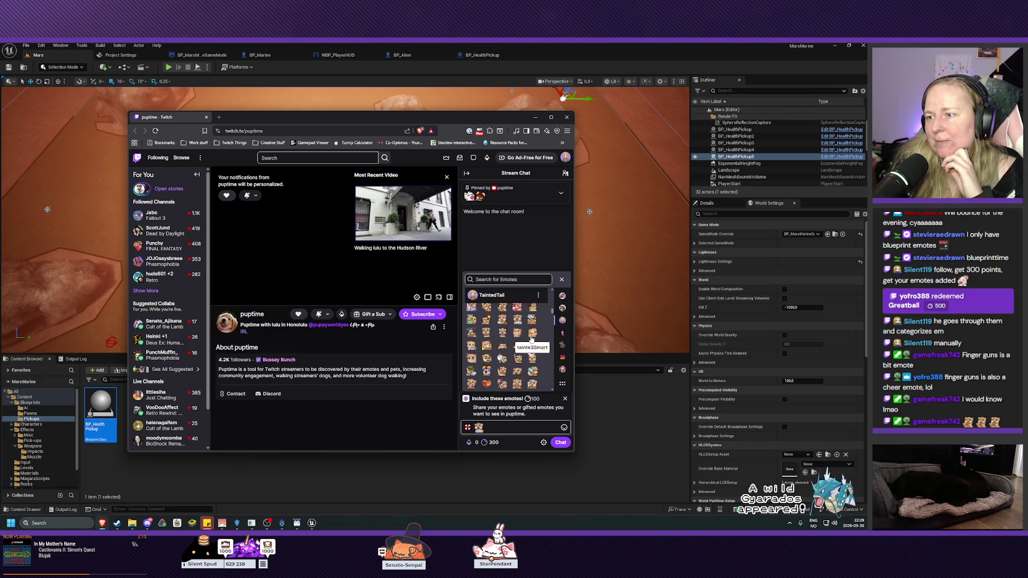
{"action": "left_click", "coordinate": [503, 347]}
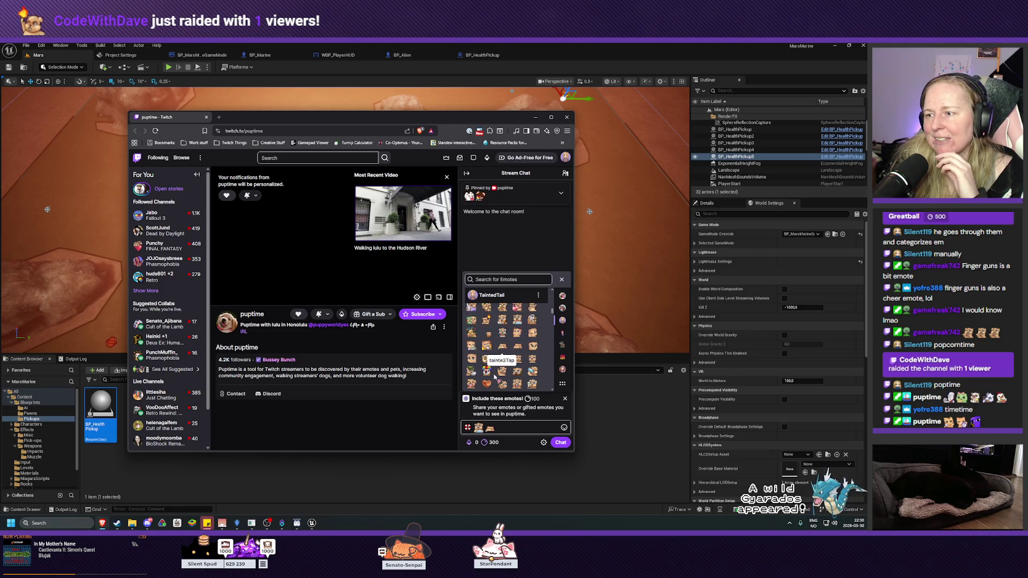
{"action": "left_click", "coordinate": [502, 358]}
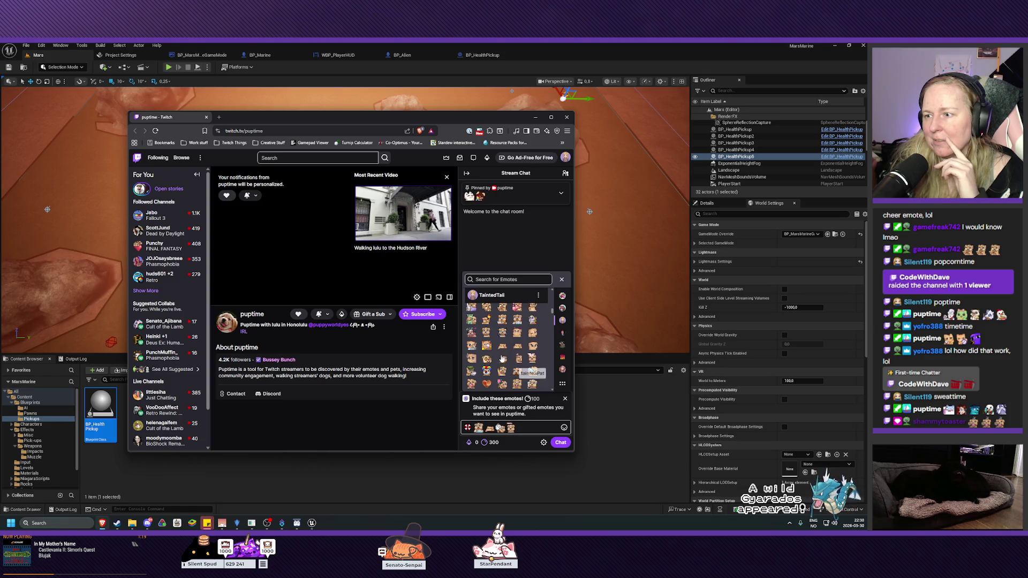
{"action": "left_click", "coordinate": [535, 385]}
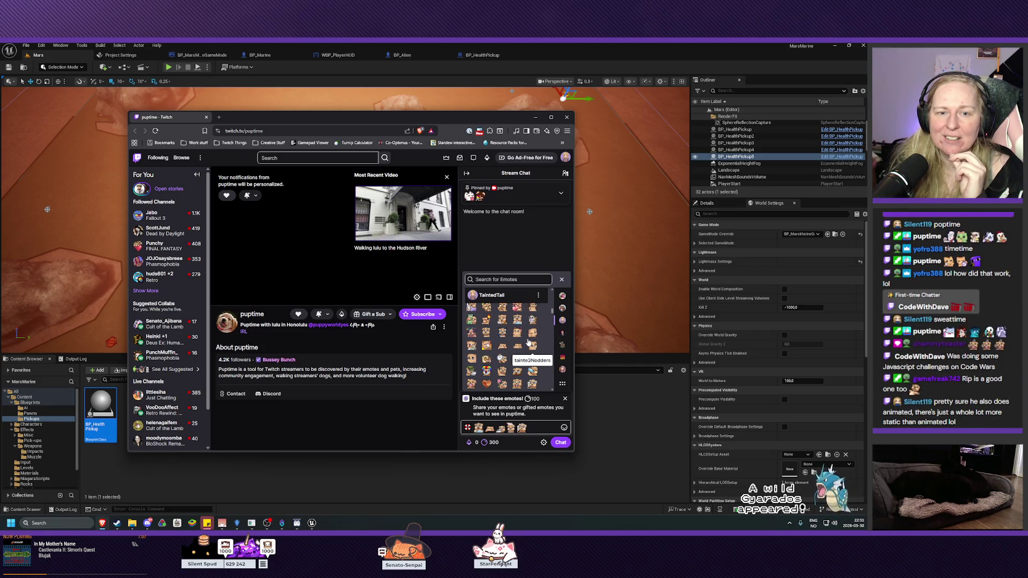
Step: Add three more TaintedTail emotes, bringing the redemption message to eight emotes across two lines
{"action": "scroll", "coordinate": [538, 369], "scroll_direction": "down", "scroll_amount": 1}
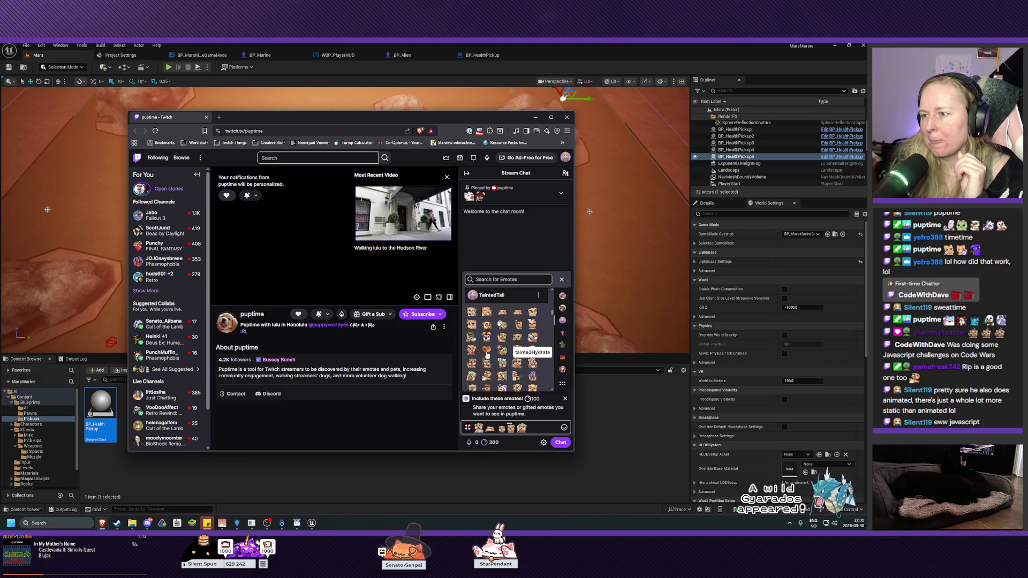
{"action": "left_click", "coordinate": [480, 355]}
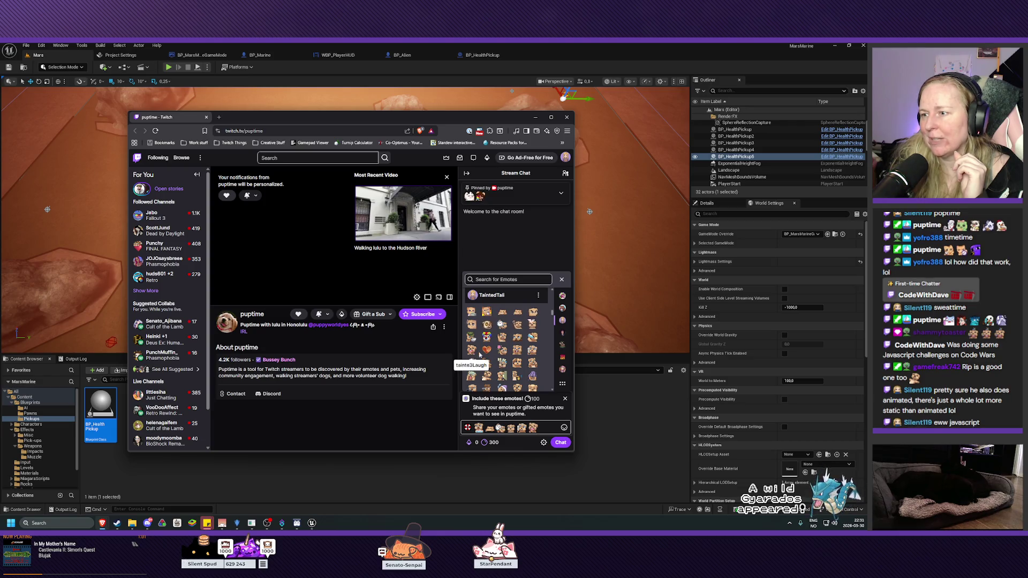
{"action": "left_click", "coordinate": [531, 351]}
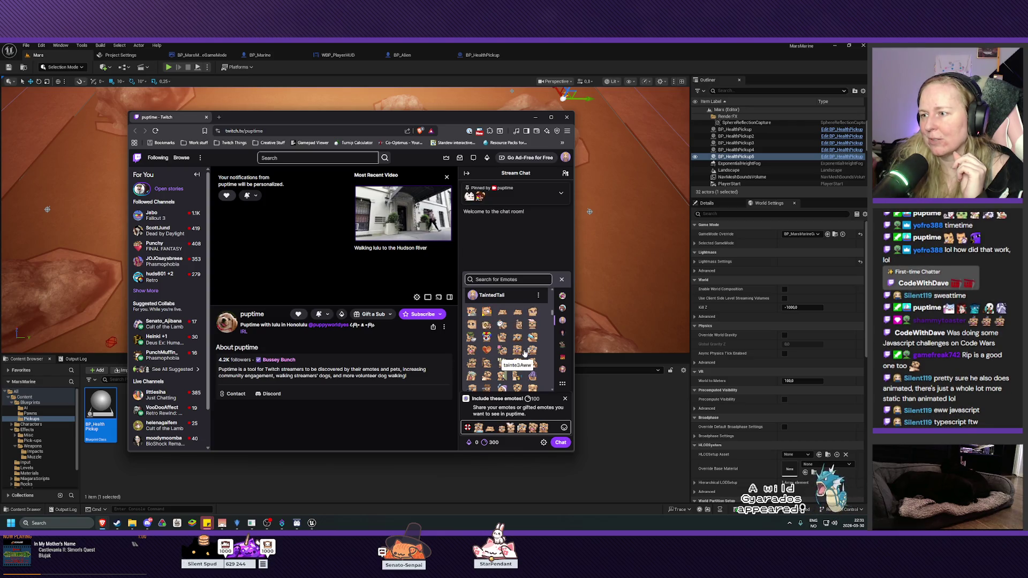
{"action": "left_click", "coordinate": [473, 368]}
{"action": "scroll", "coordinate": [516, 332], "scroll_direction": "down", "scroll_amount": 1}
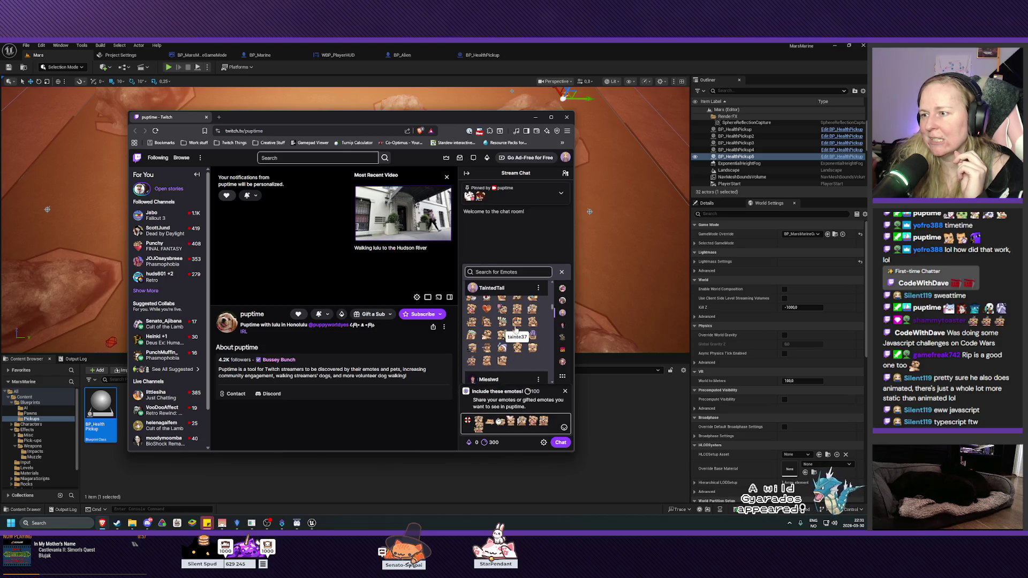